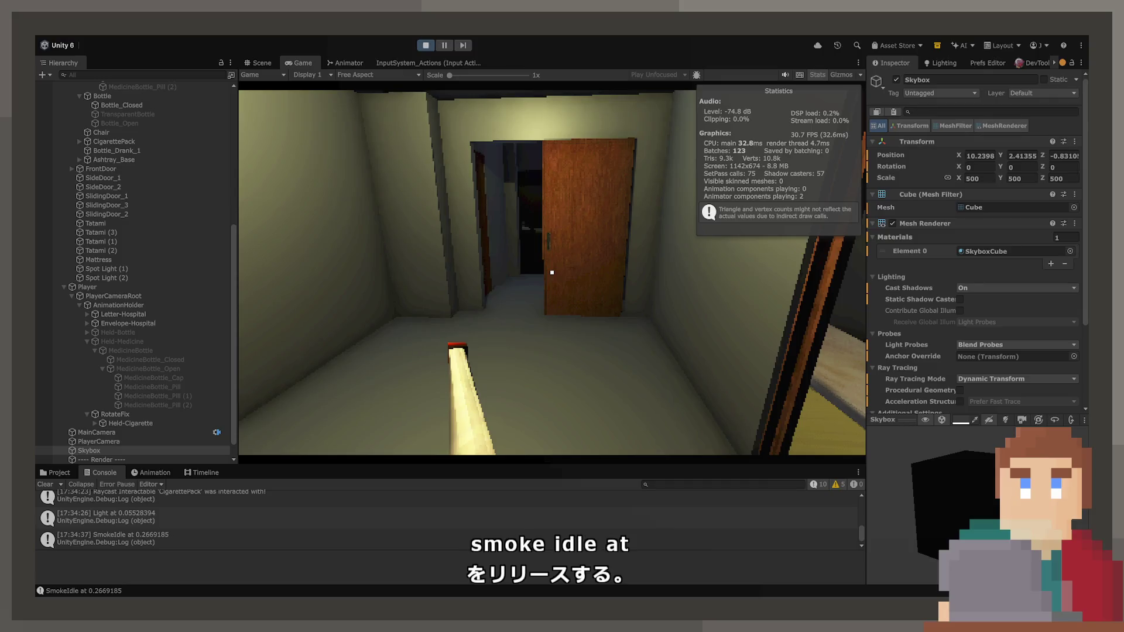
Show the Prefs Editor, then pick up, light and smoke a cigarette, reaching CigarettesSmoked 9 and CurseStrength 32.4.
click(988, 63)
click(726, 274)
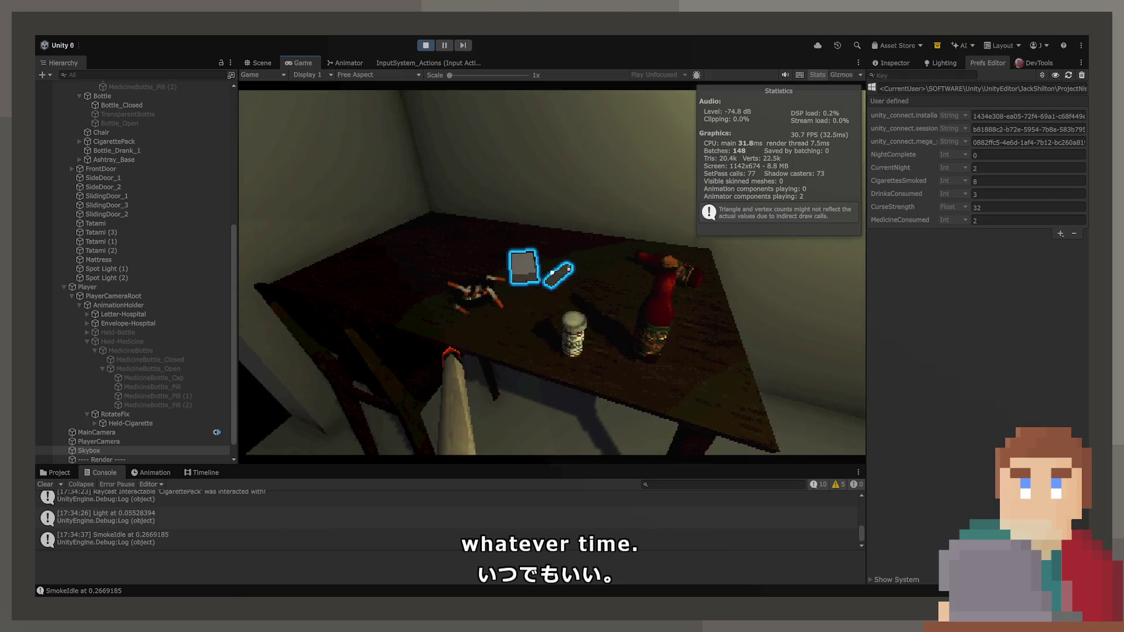
key(e)
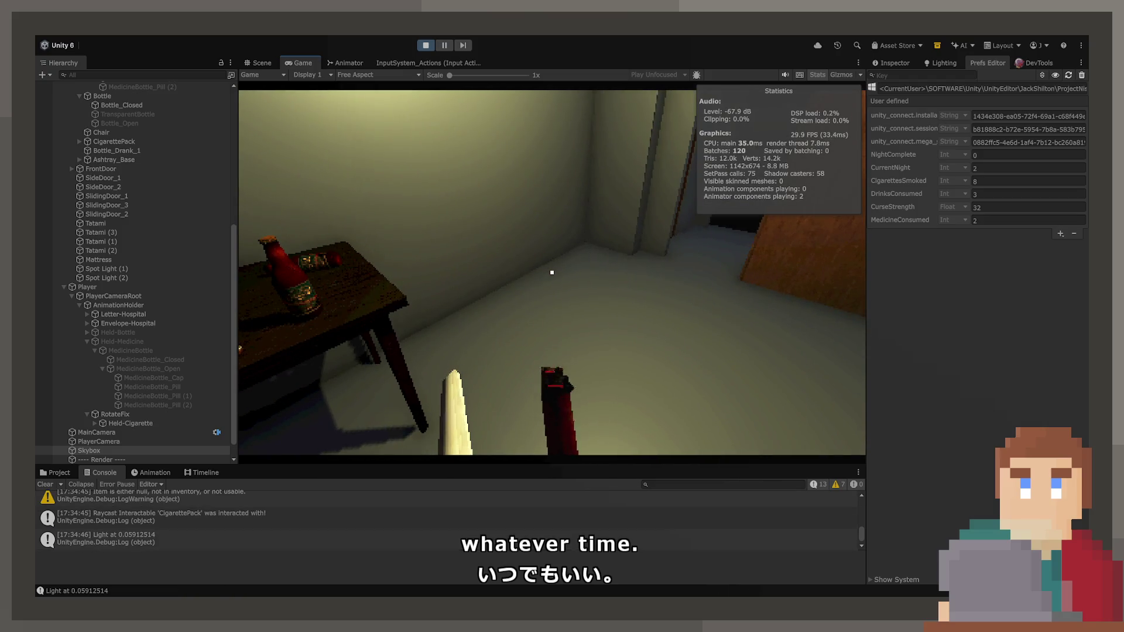
click(552, 272)
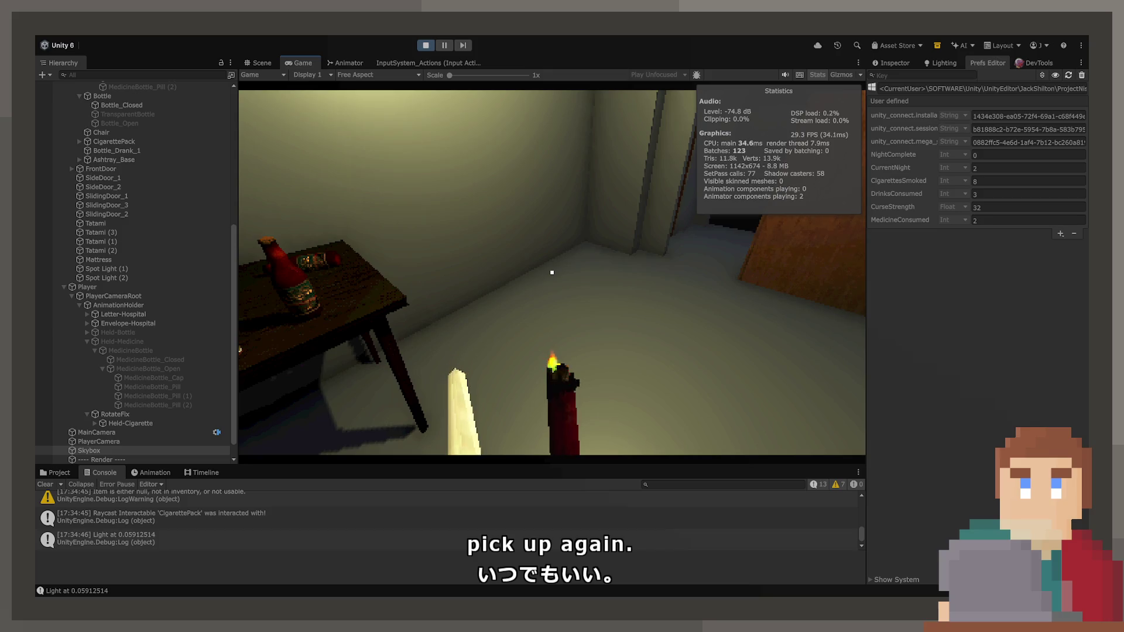
click(552, 272)
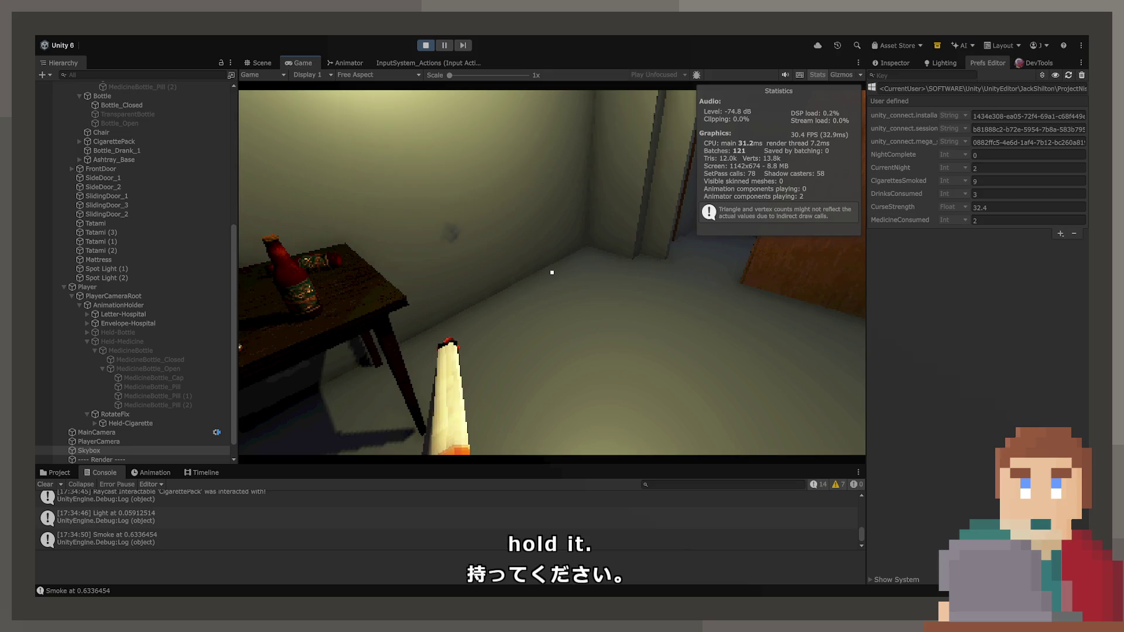
click(552, 272)
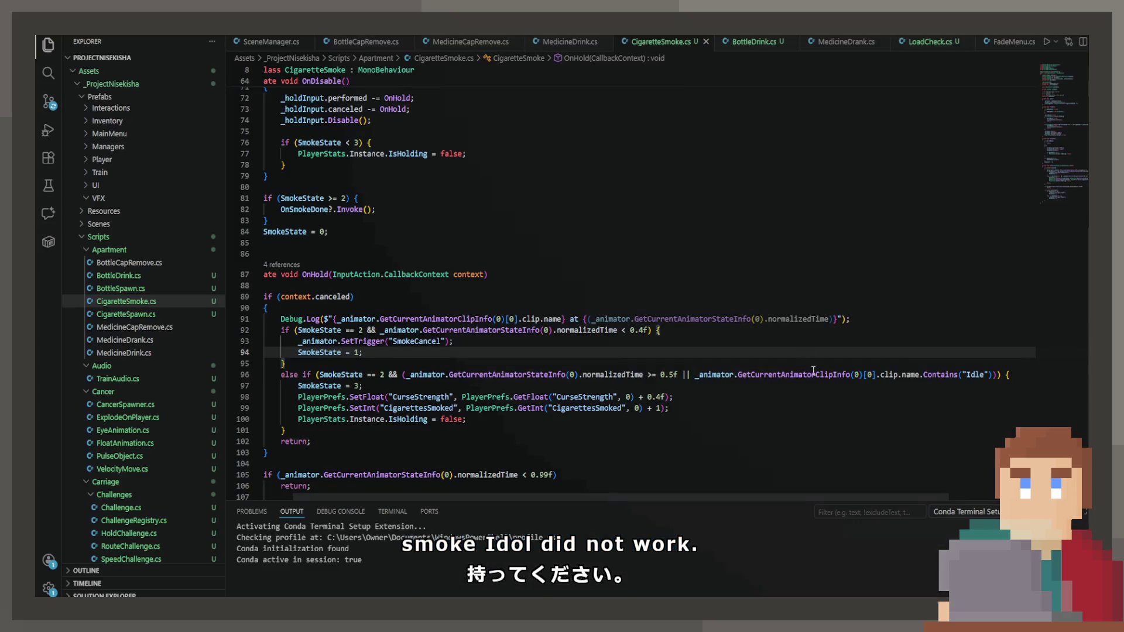
On line 96 of CigaretteSmoke.cs, replace .Contains("Idle") with == "SmokeIdle") && !_dirtyReset.
scroll(814, 370, right, 3)
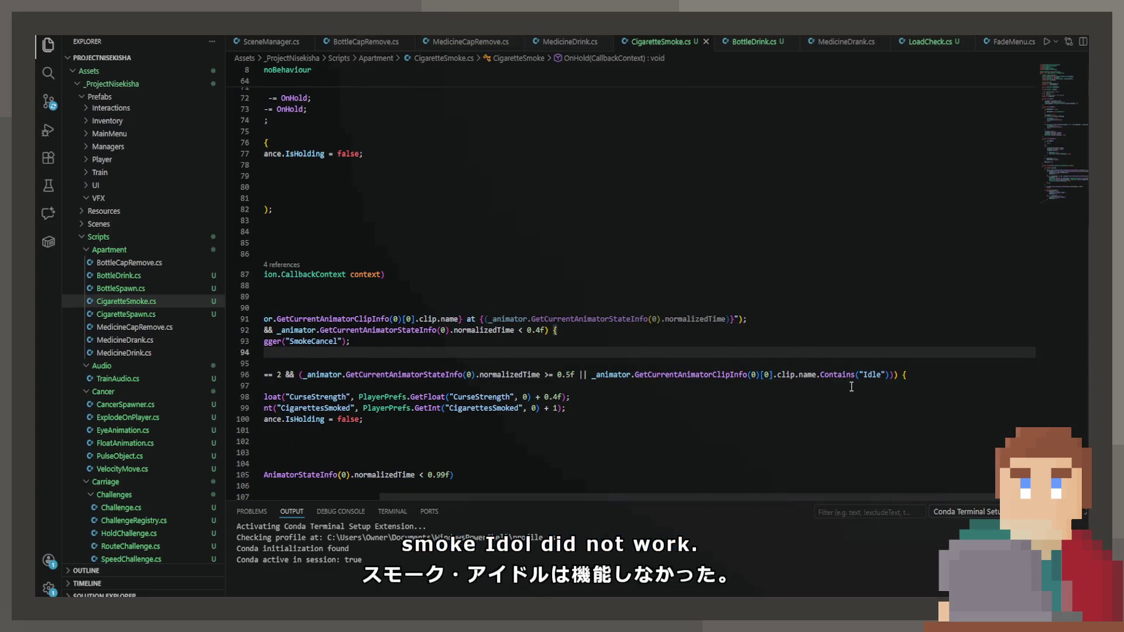
double_click(864, 380)
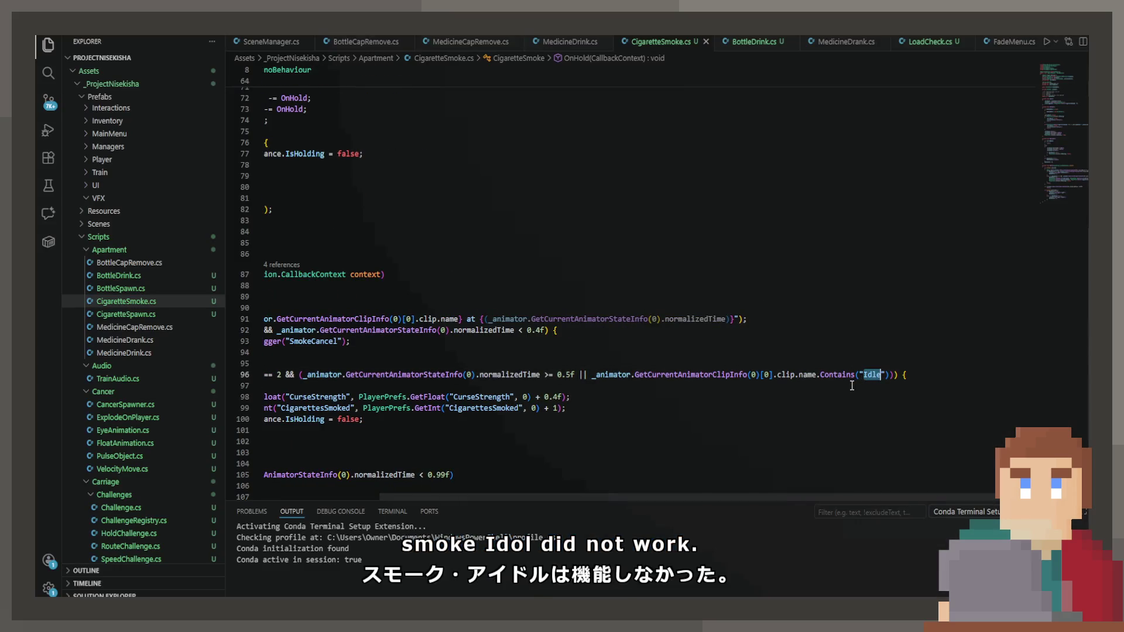
key(BackSpace)
key(BackSpace)
key(BackSpace)
key(BackSpace)
key(BackSpace)
key(BackSpace)
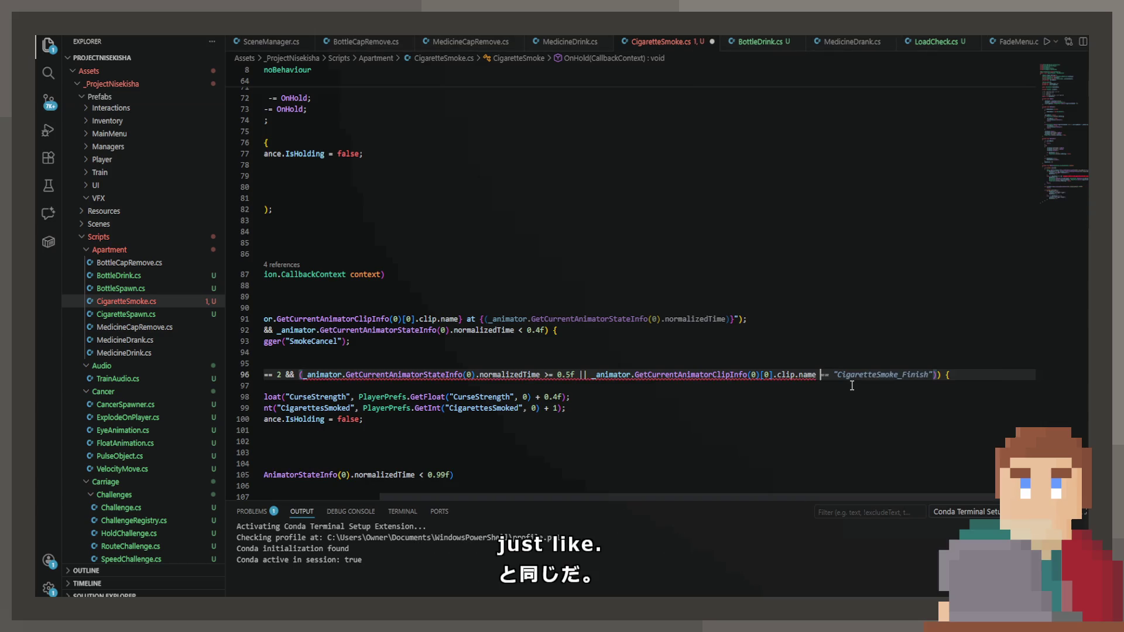
text(==)
key(BackSpace)
key(BackSpace)
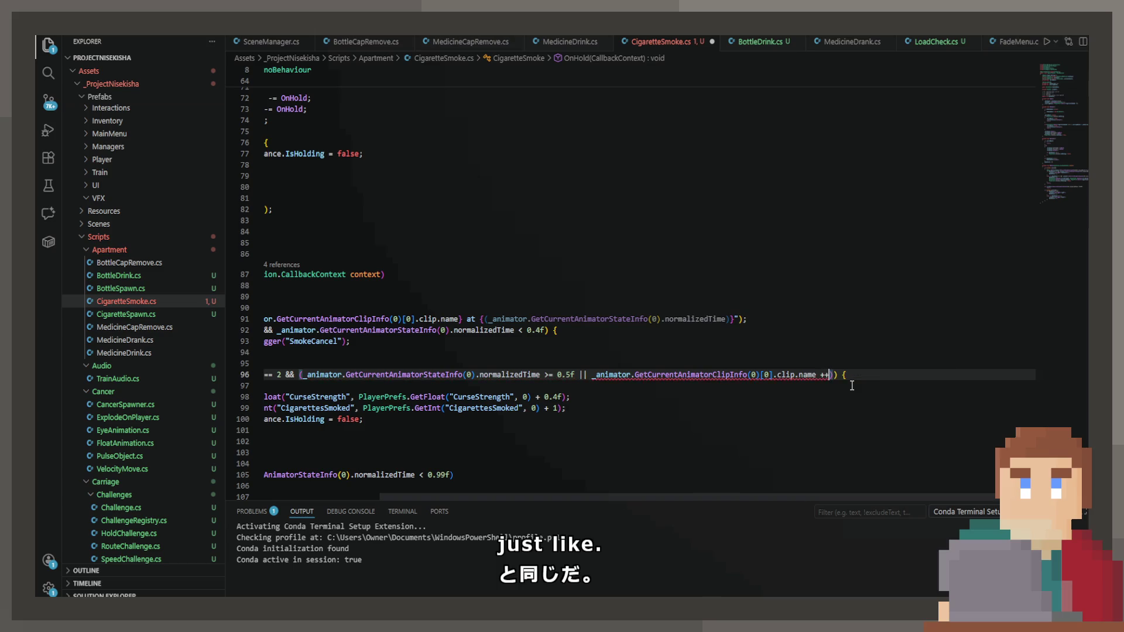
text(== )
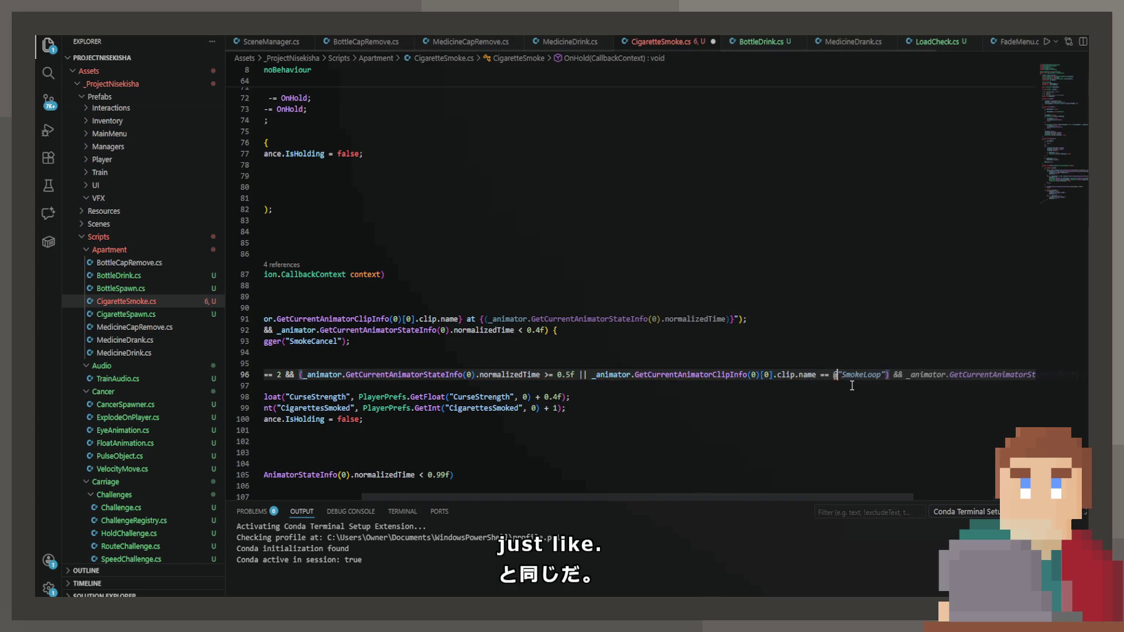
text("SmokeIdle") && !_dirtyReset) {)
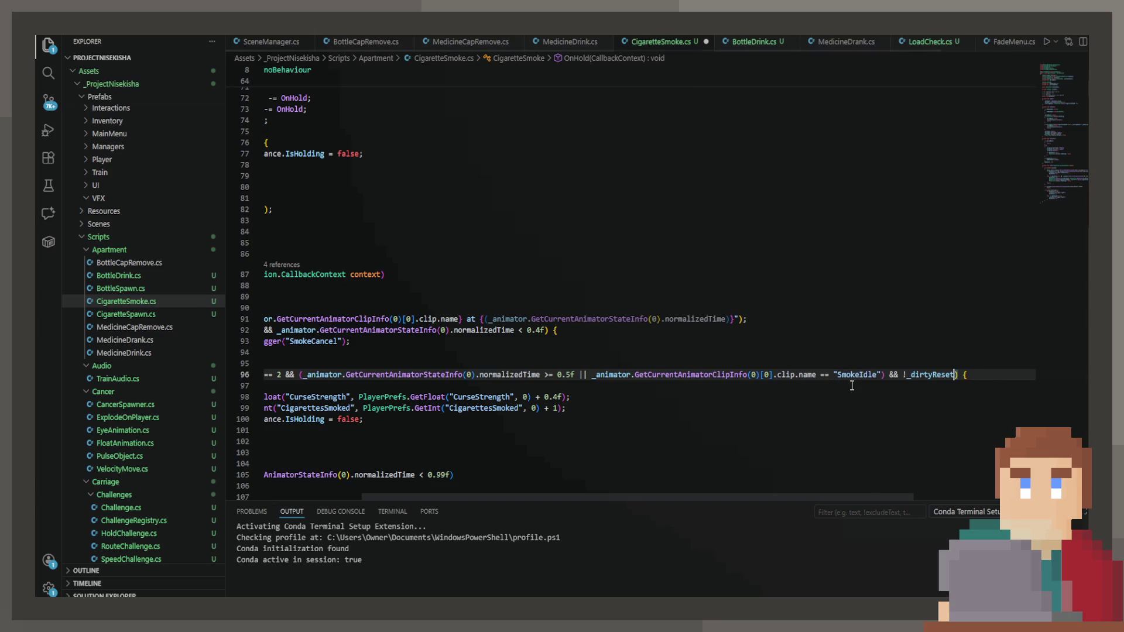
Remove the && !_dirtyReset condition from line 96 and save CigaretteSmoke.cs.
scroll(839, 387, down, 1)
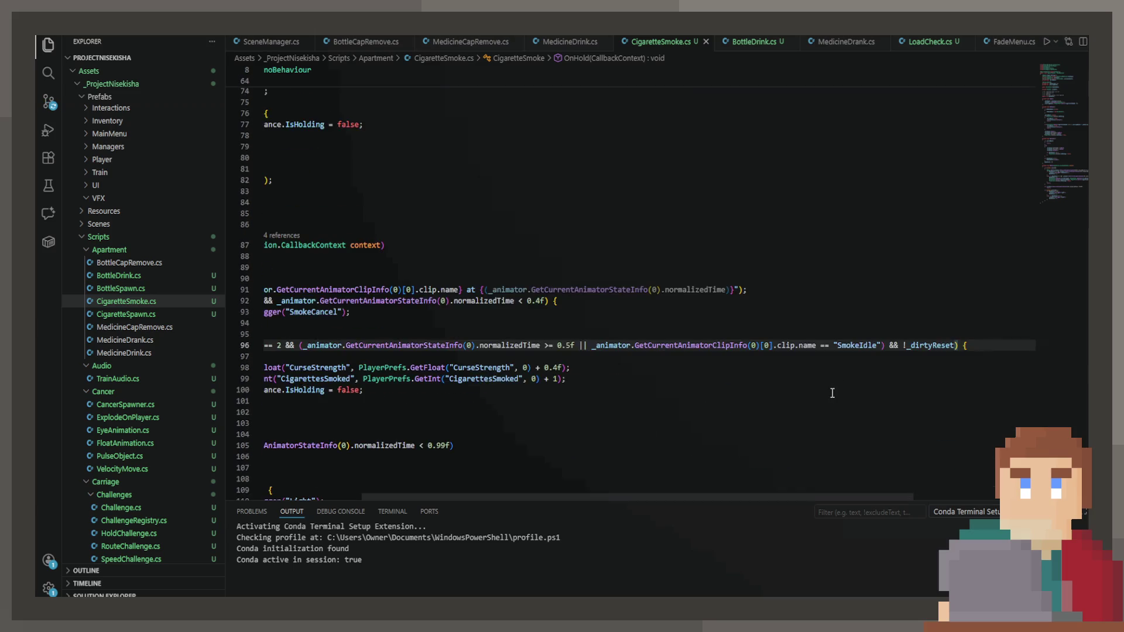
key(BackSpace)
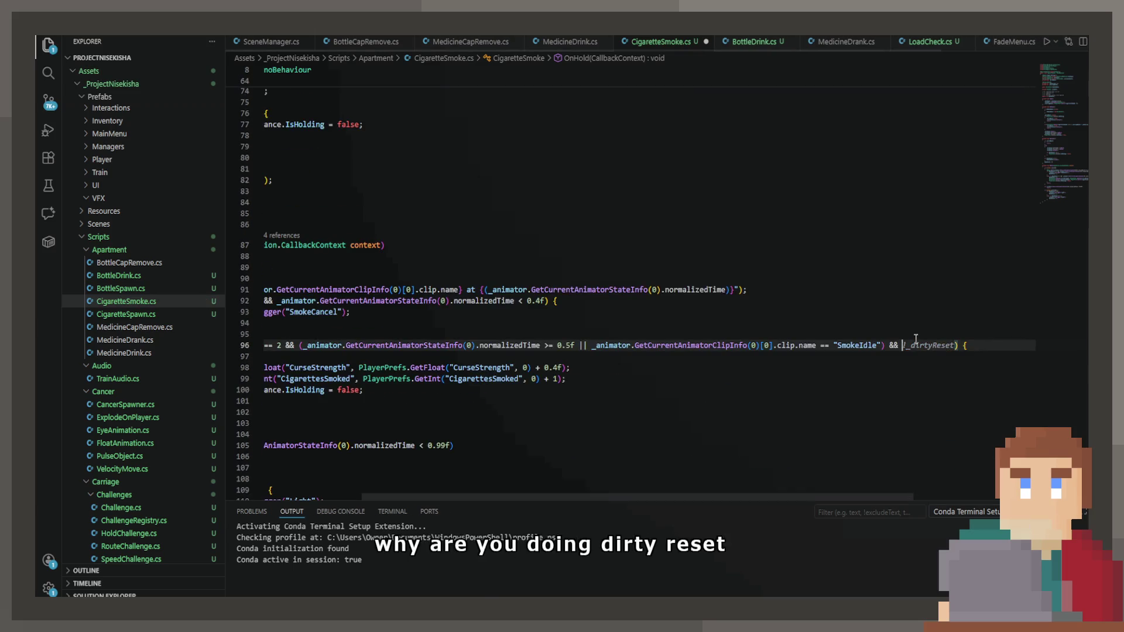
key(ctrl+BackSpace)
key(ctrl+BackSpace)
key(ctrl+BackSpace)
key(ctrl+s)
key(Up)
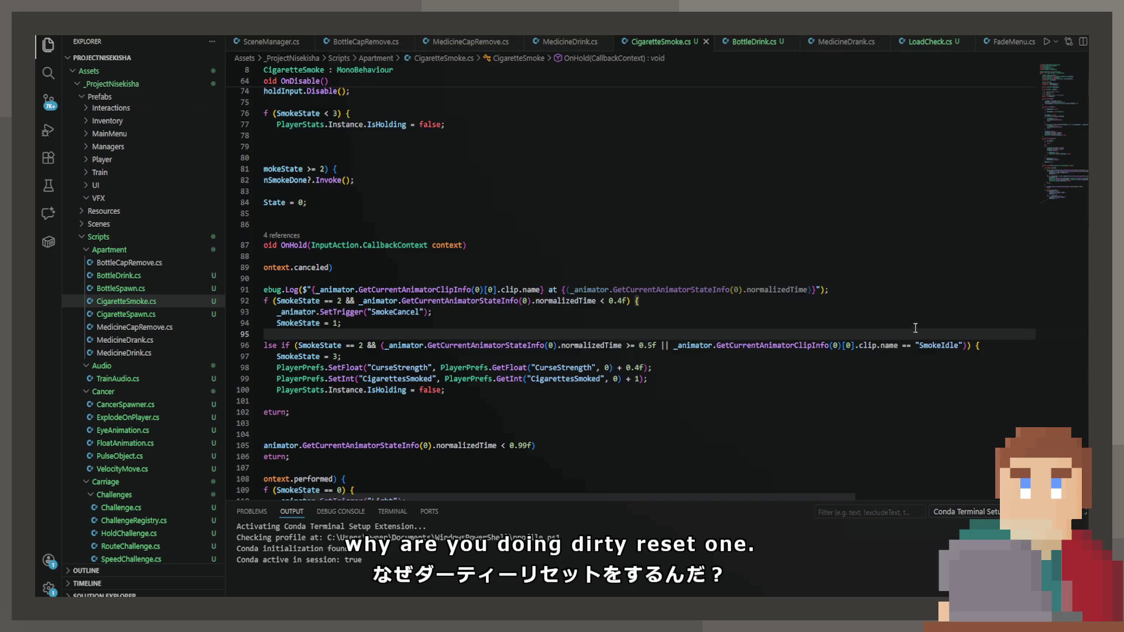
Highlight every _dirtyReset reference, review OnEnable/OnDisable and OnHold, then stop the play session.
scroll(808, 307, left, 2)
scroll(793, 306, up, 13)
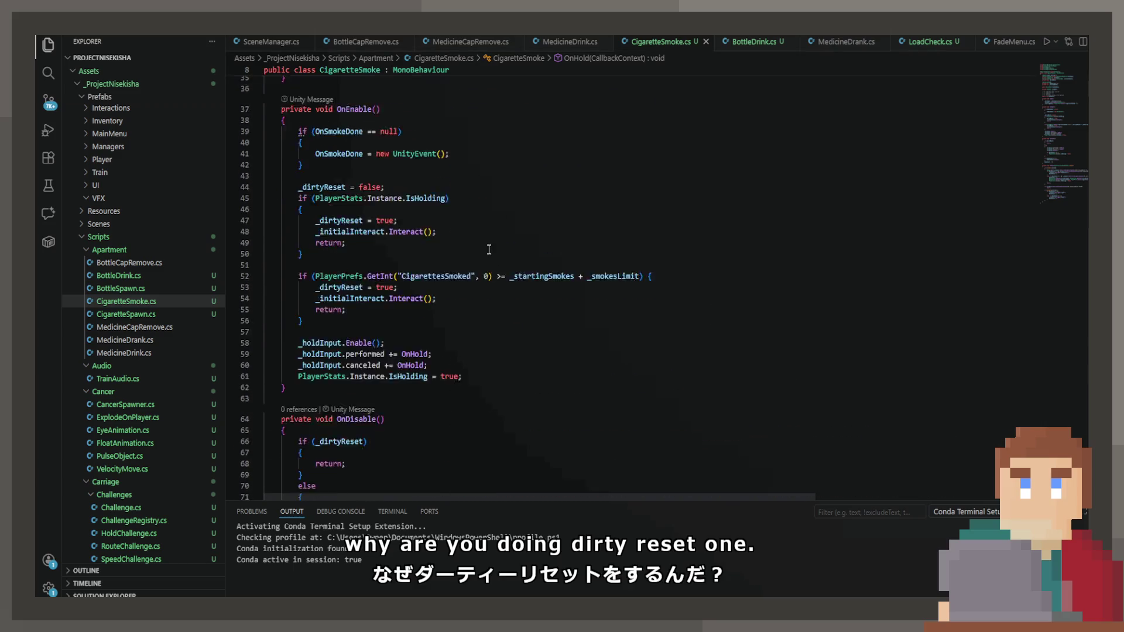
scroll(369, 237, up, 2)
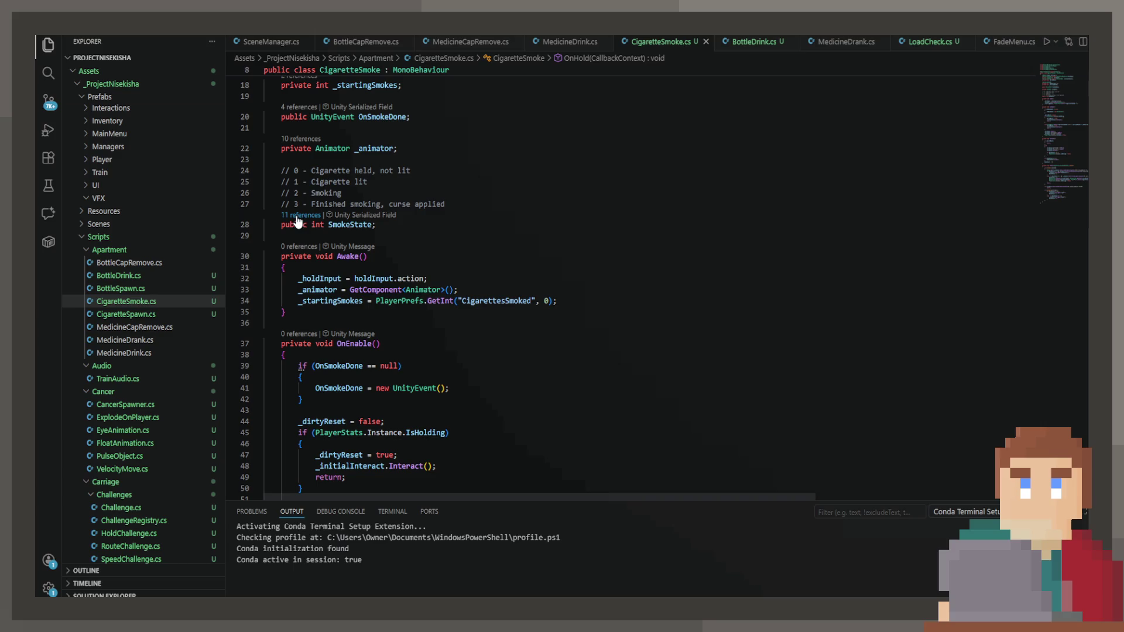
scroll(352, 299, down, 3)
scroll(379, 203, up, 6)
scroll(380, 202, up, 3)
click(363, 194)
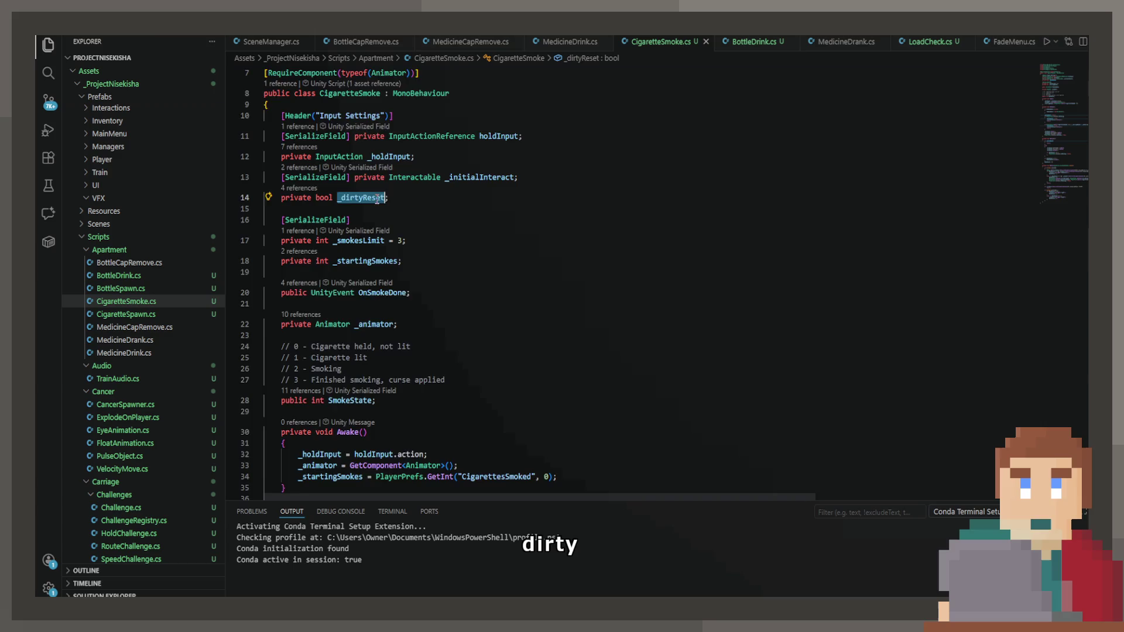
scroll(543, 316, down, 5)
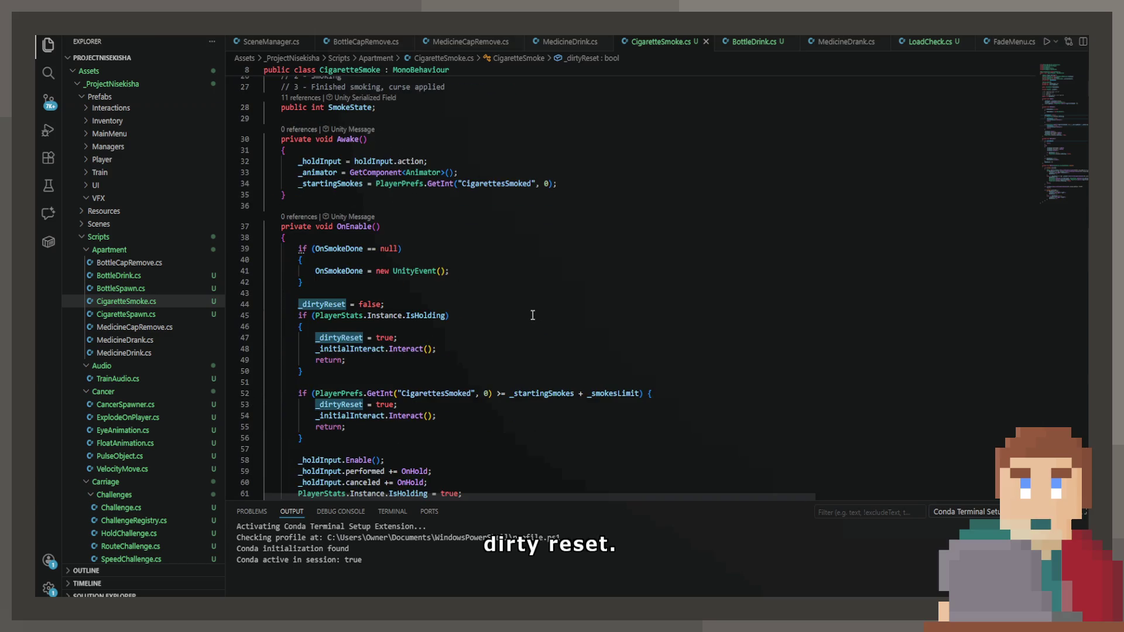
scroll(531, 316, down, 3)
scroll(530, 318, down, 7)
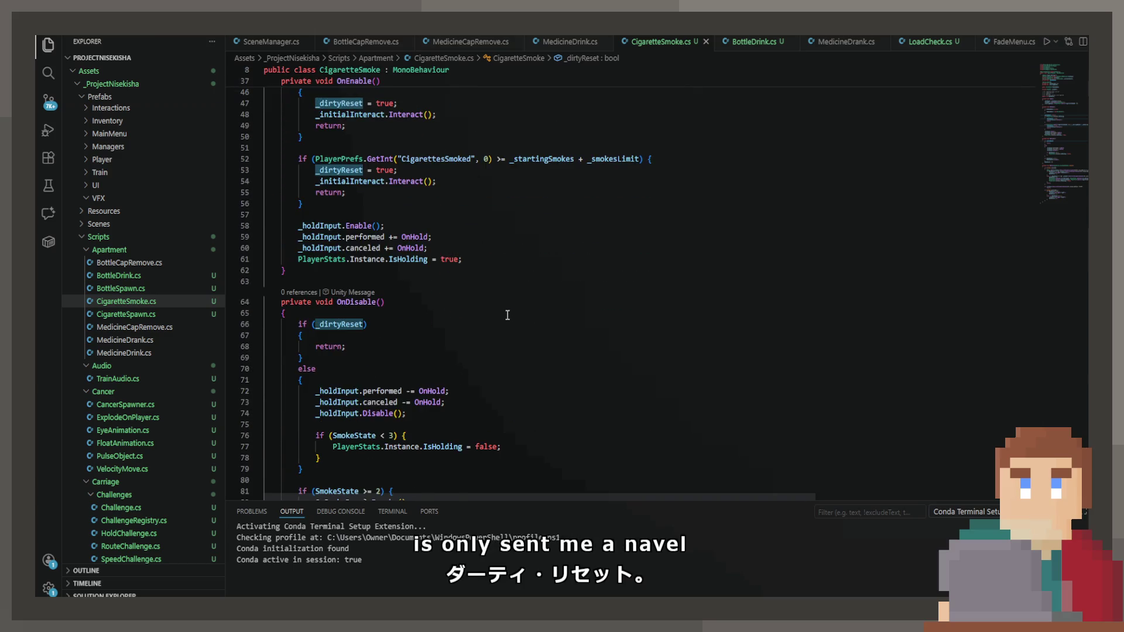
scroll(497, 303, down, 15)
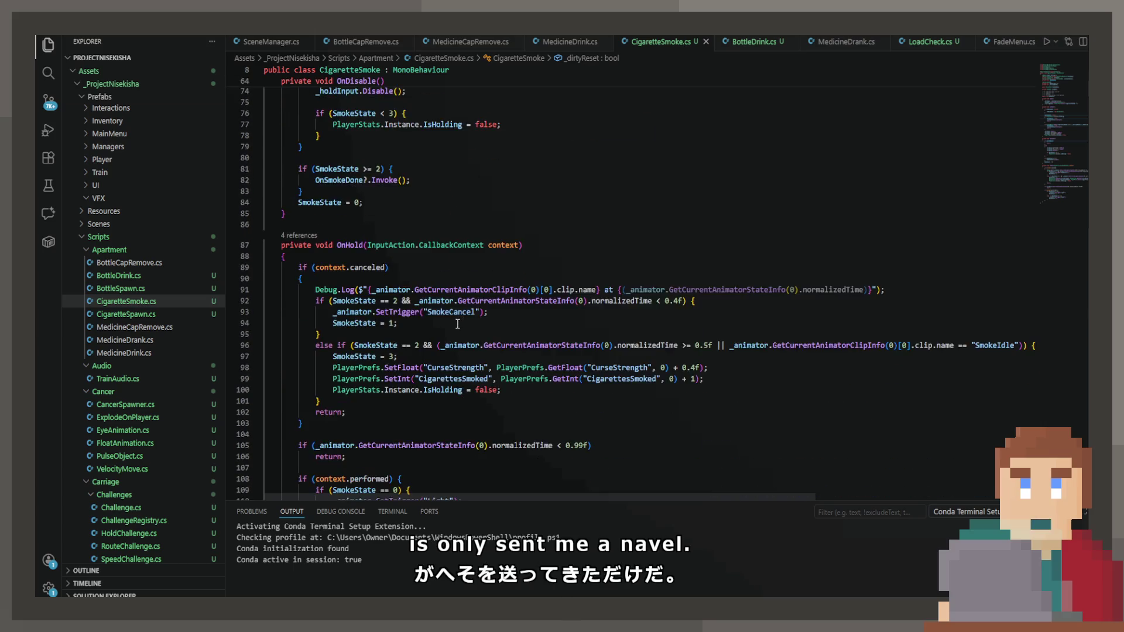
click(522, 299)
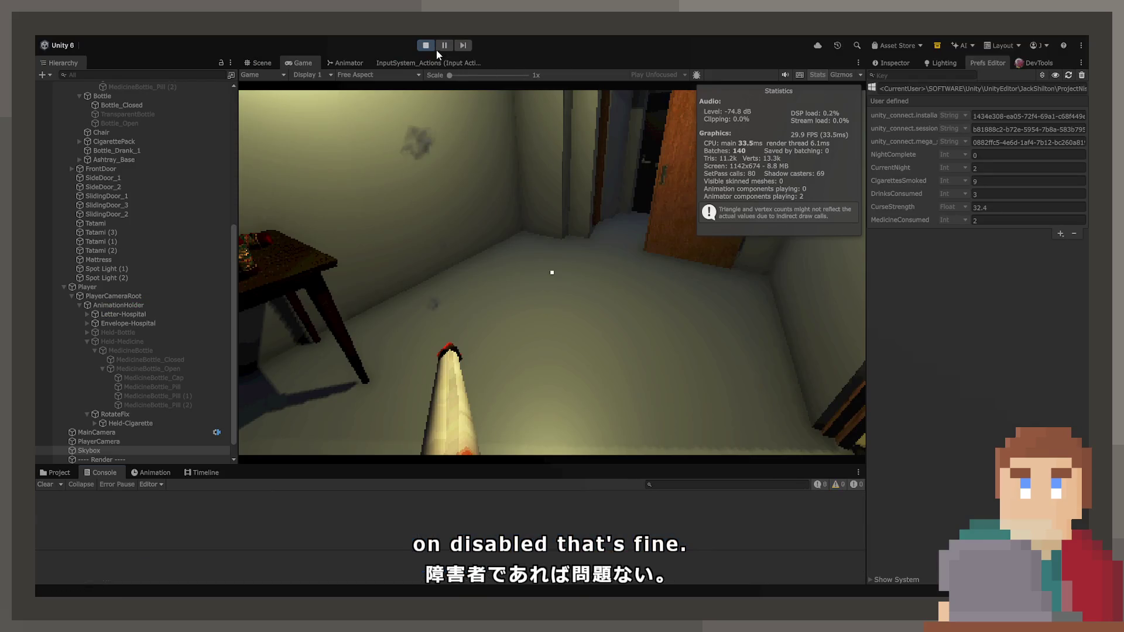
click(431, 47)
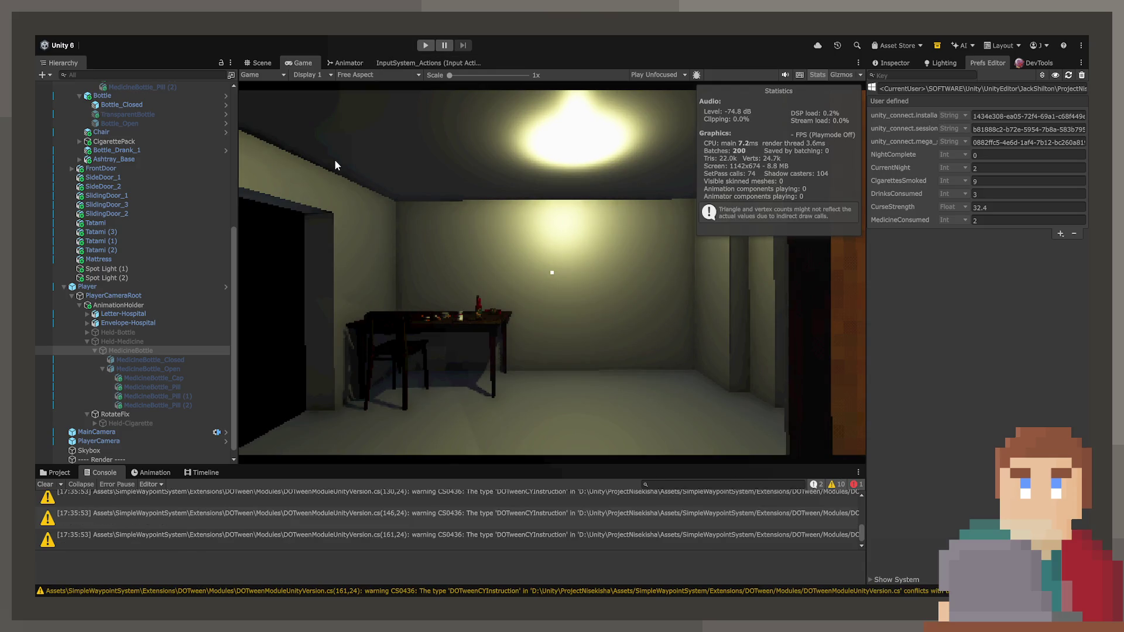
Enter Play mode again to run the apartment scene with the recompiled script.
click(423, 45)
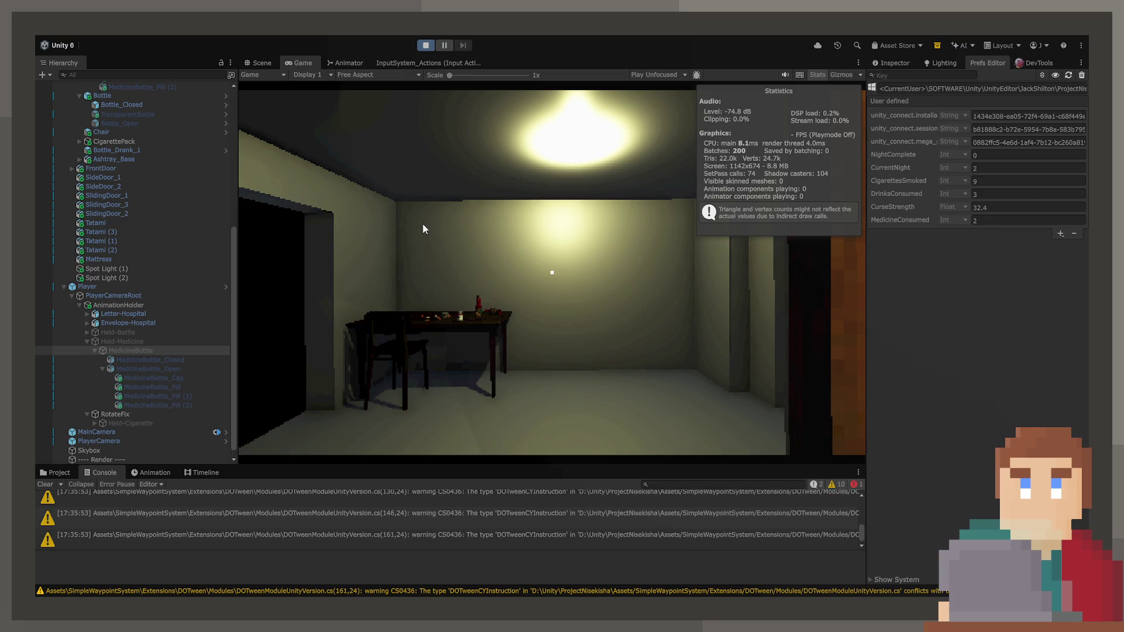
Smoke another cigarette at the table, reaching CigarettesSmoked 10 and CurseStrength 32.8, then stop play.
key(w)
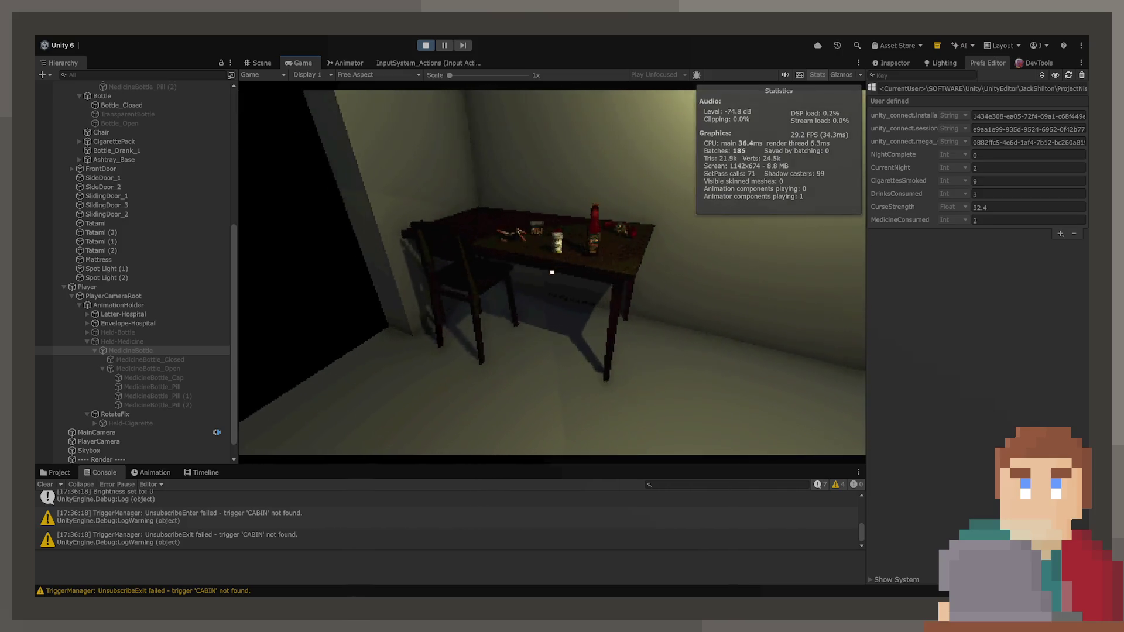
click(552, 272)
key(s)
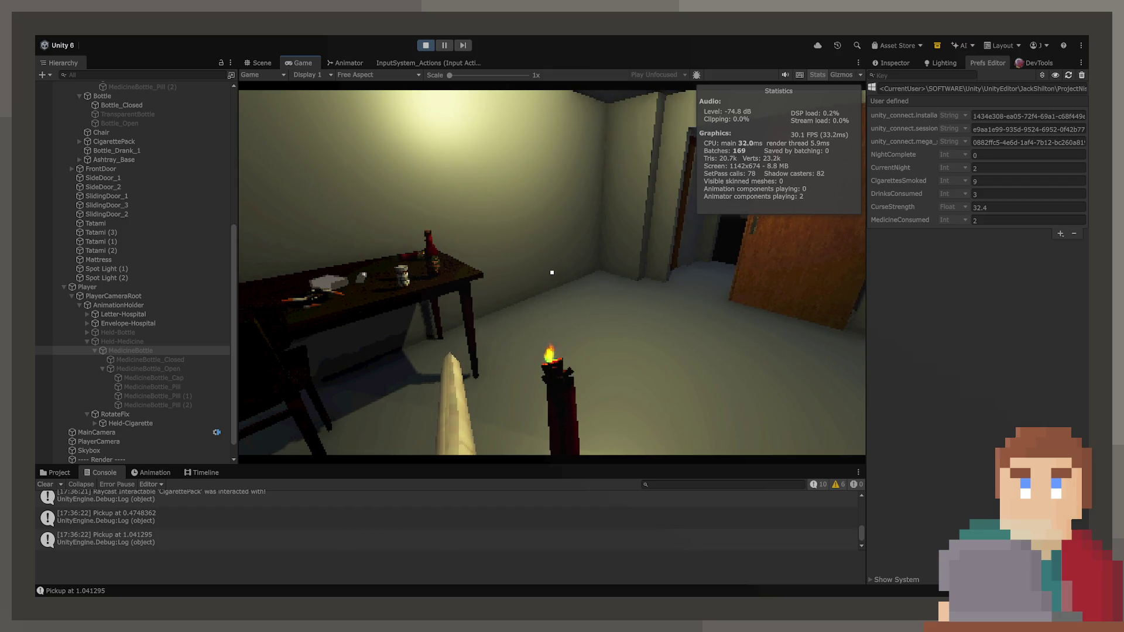
key(s)
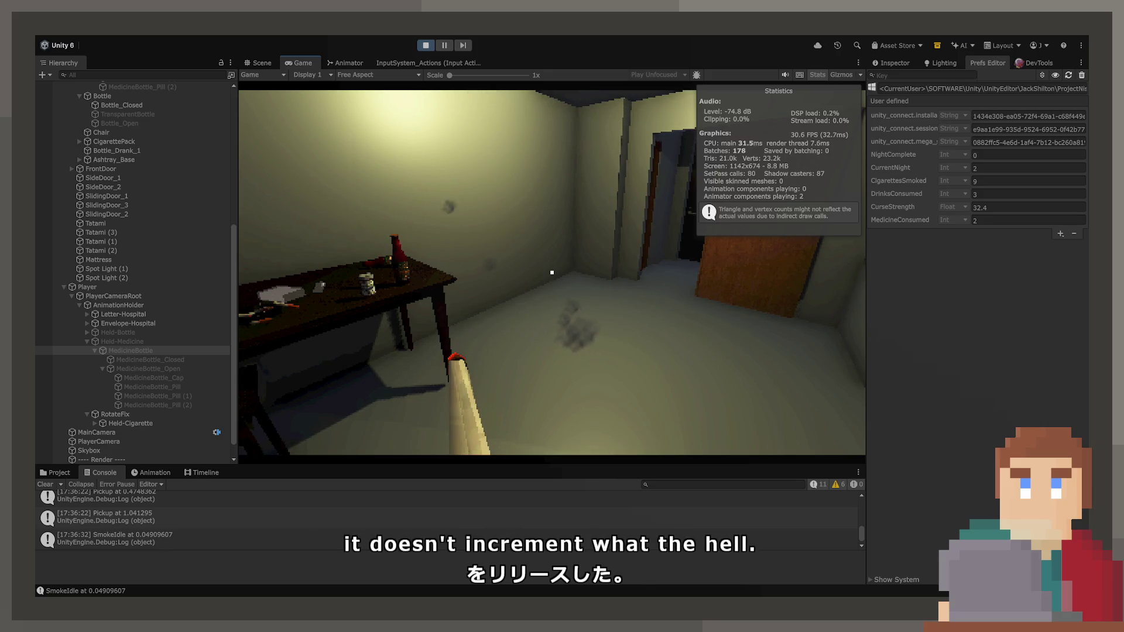
mouse_move(552, 272)
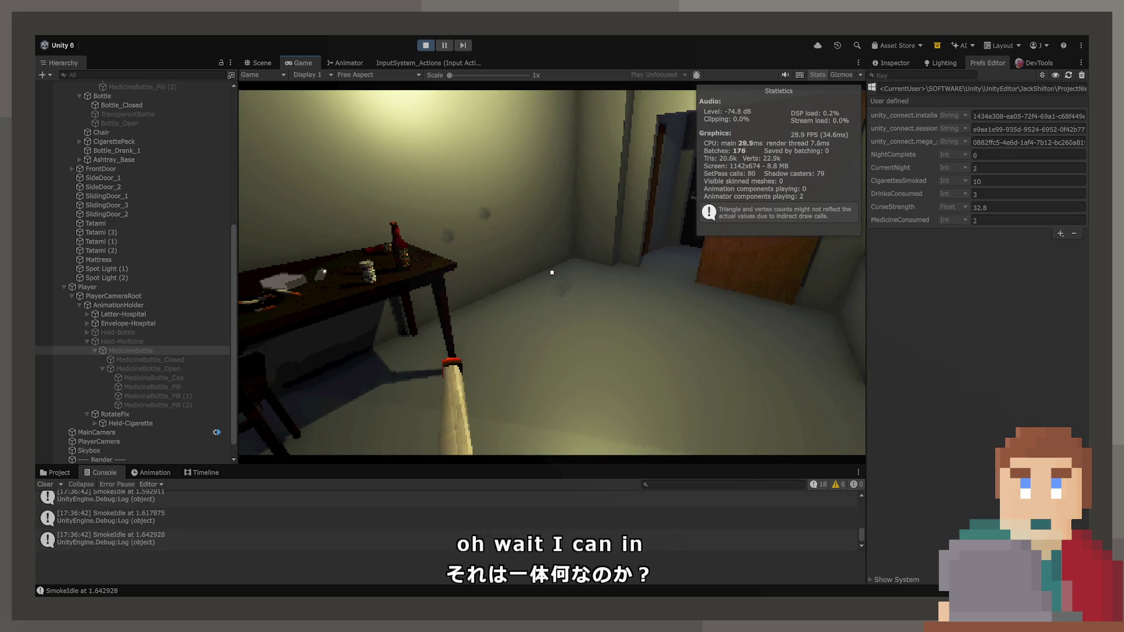
click(552, 272)
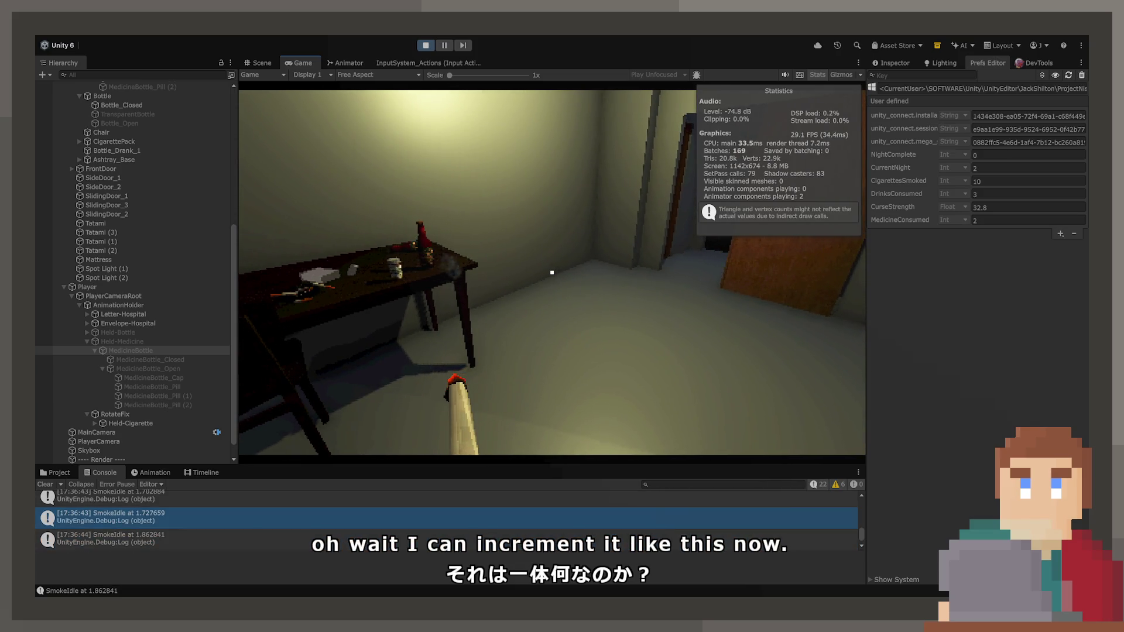
mouse_move(552, 272)
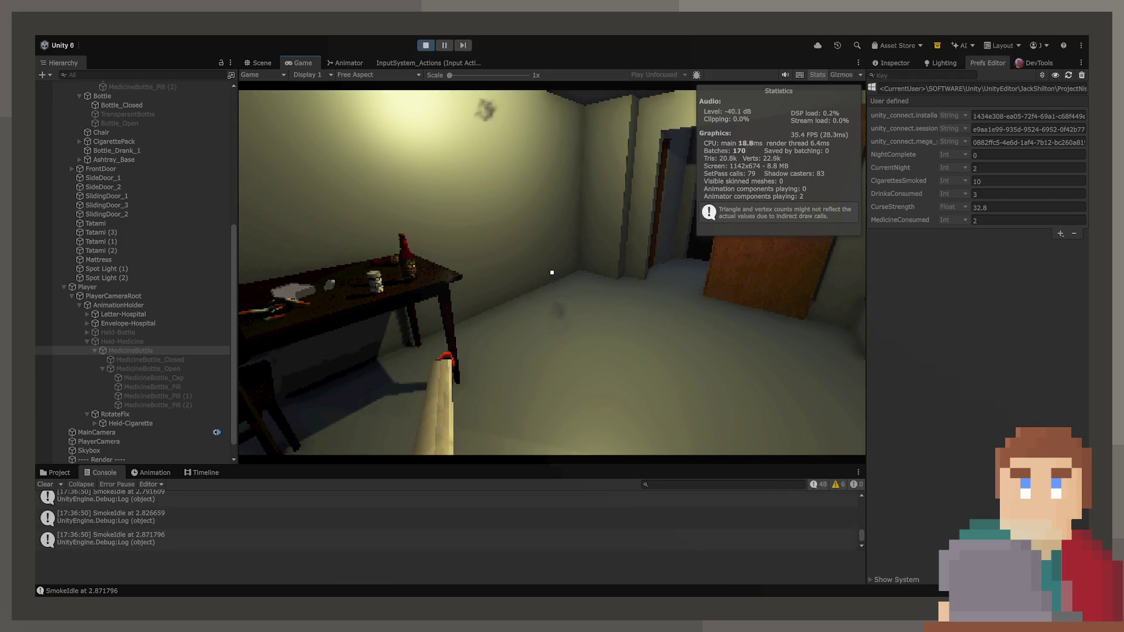
key(Escape)
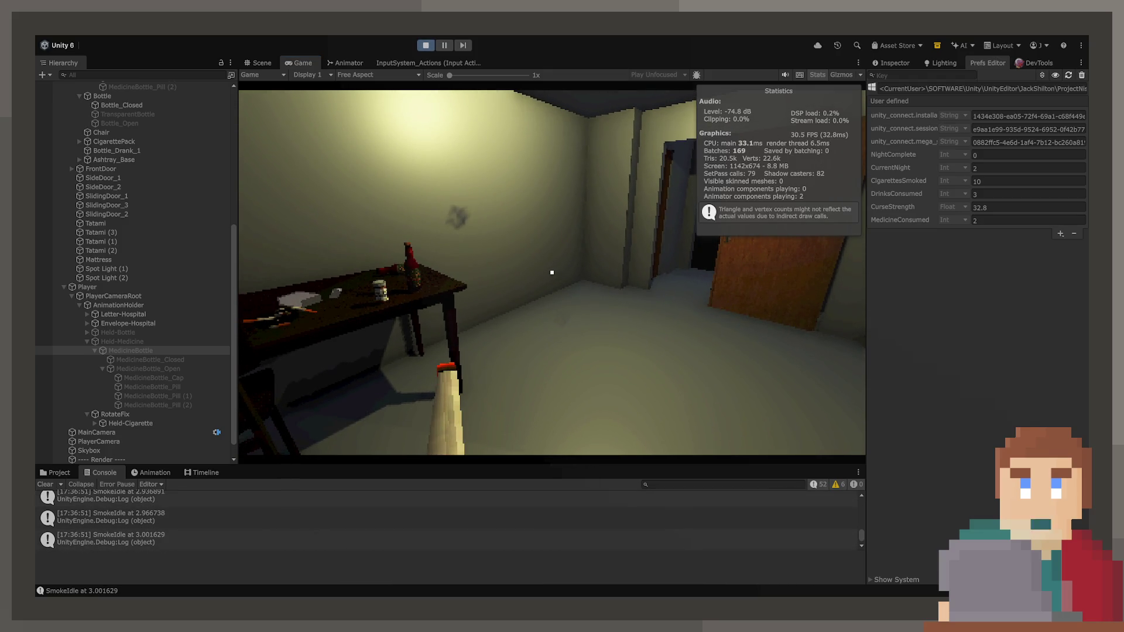
click(429, 47)
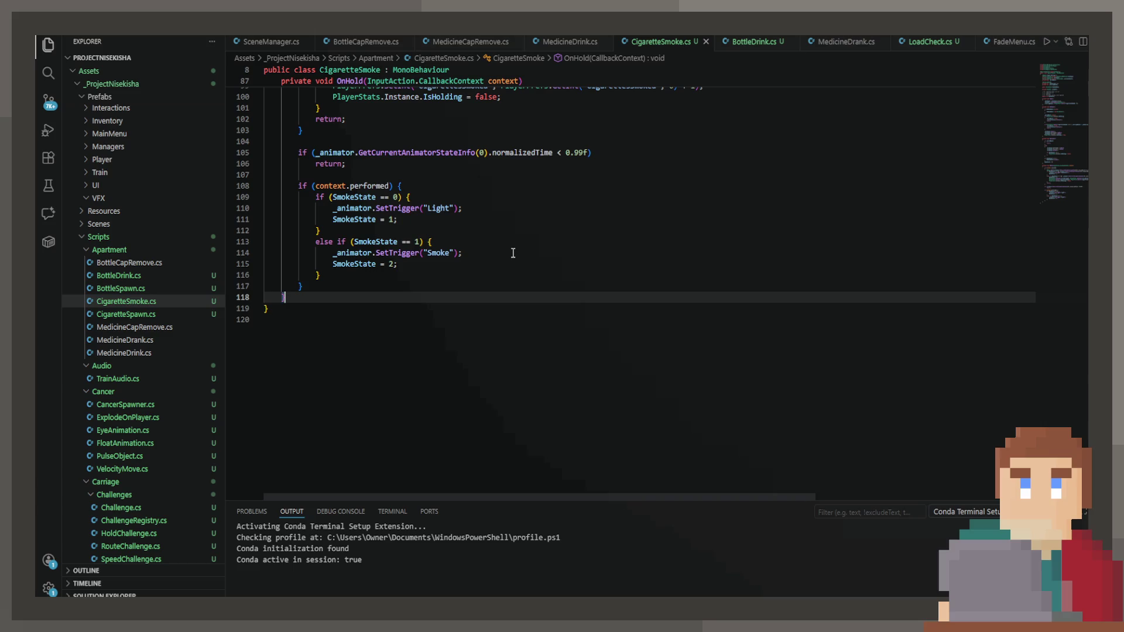
scroll(513, 253, up, 6)
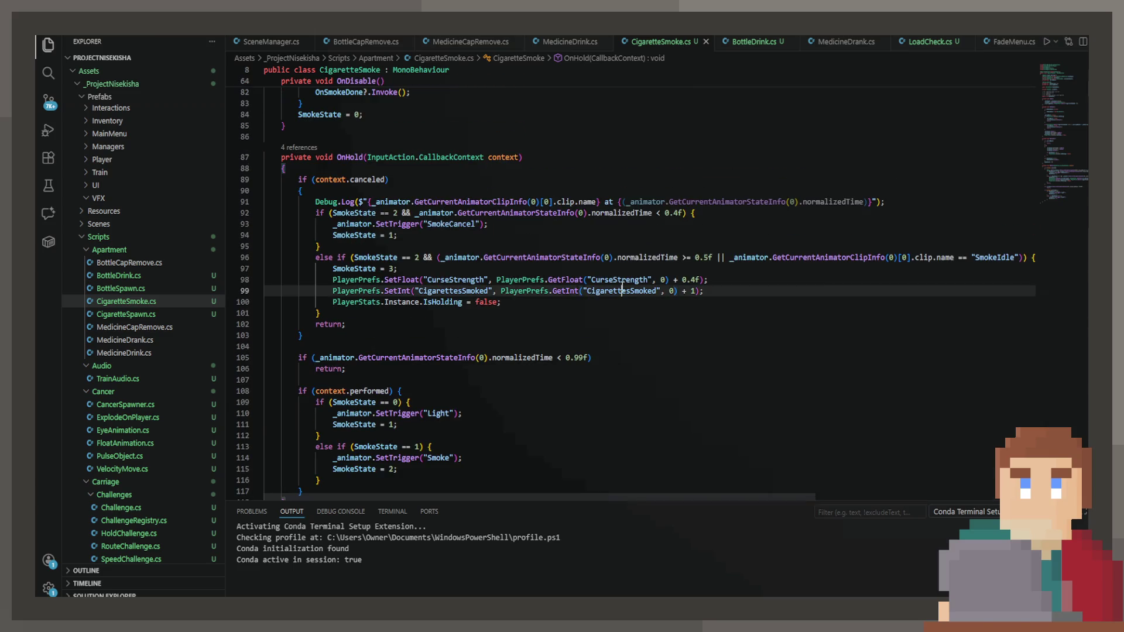
click(741, 267)
click(463, 257)
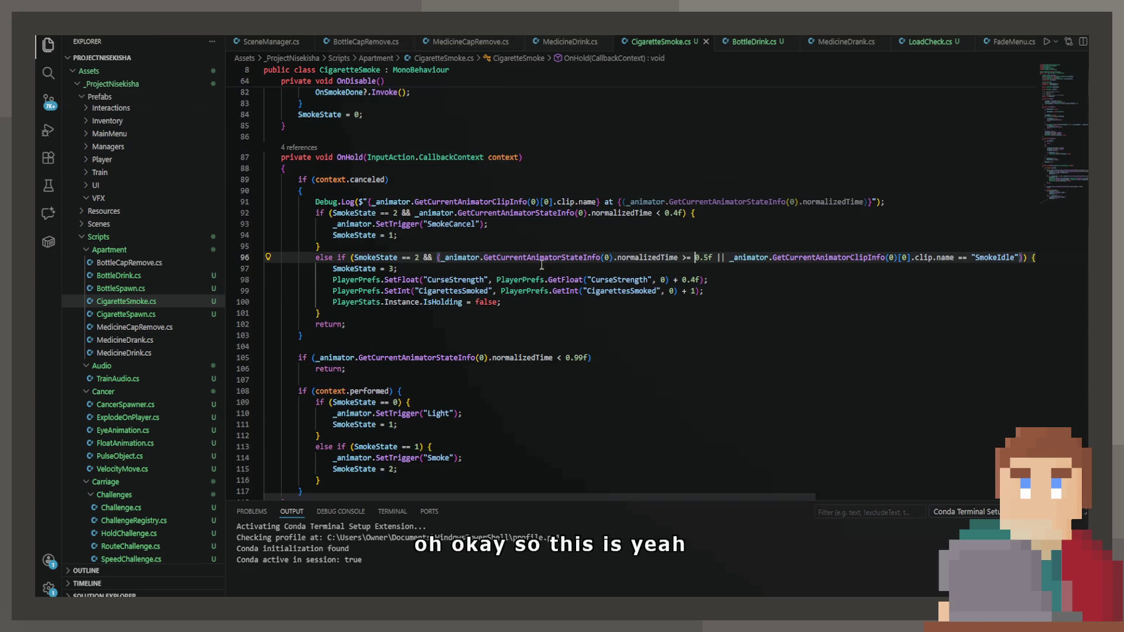
click(733, 258)
click(431, 259)
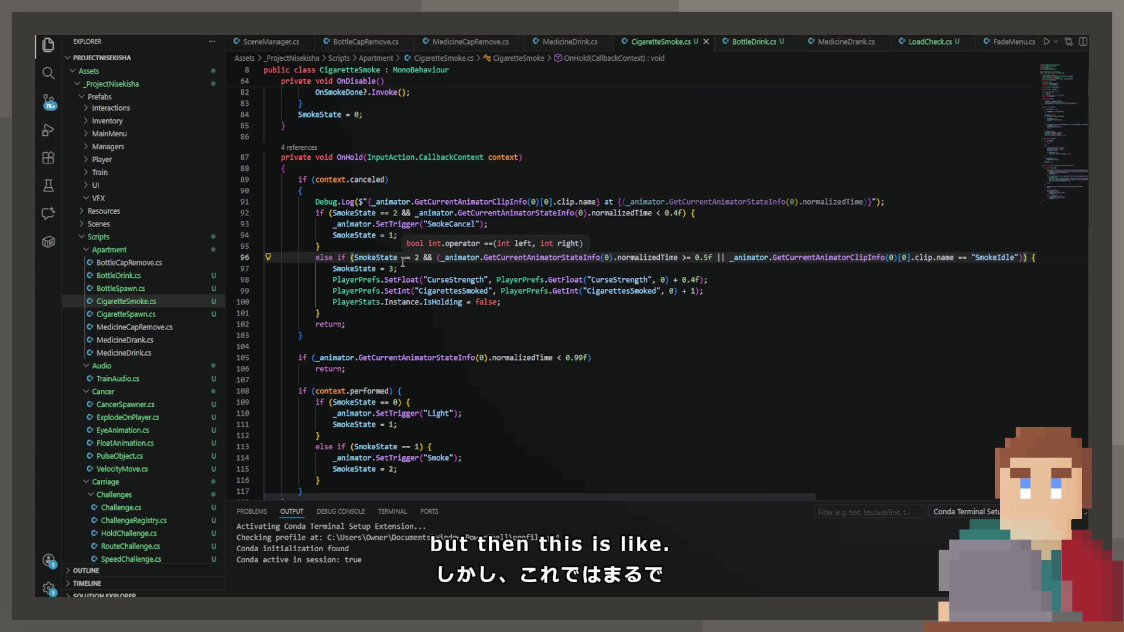
key(Up)
key(Up)
key(Up)
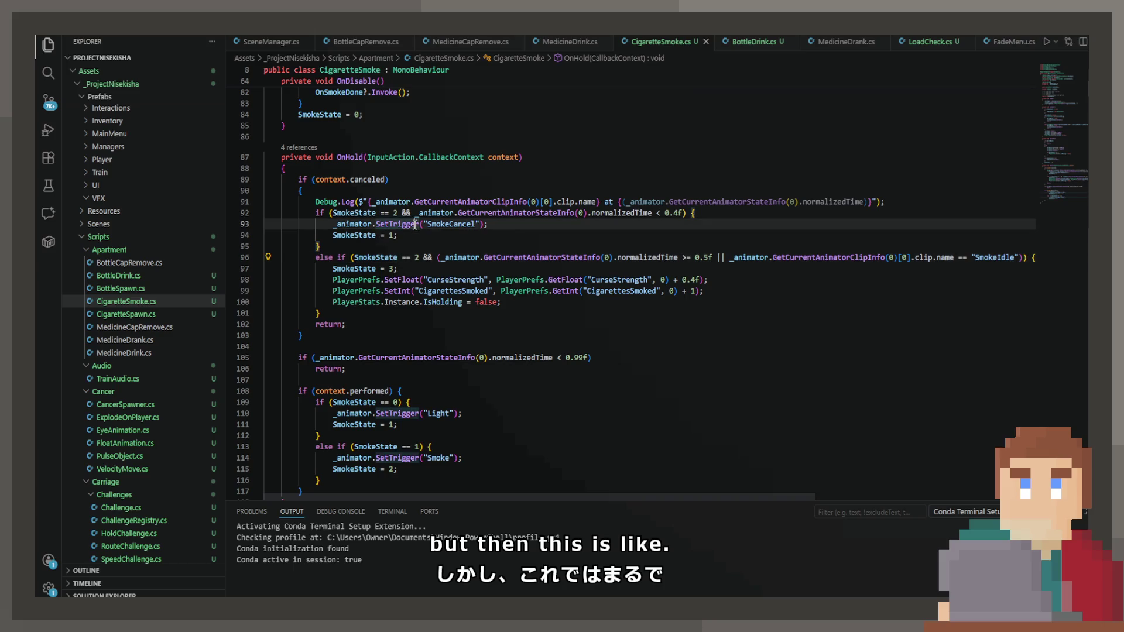
scroll(429, 315, down, 1)
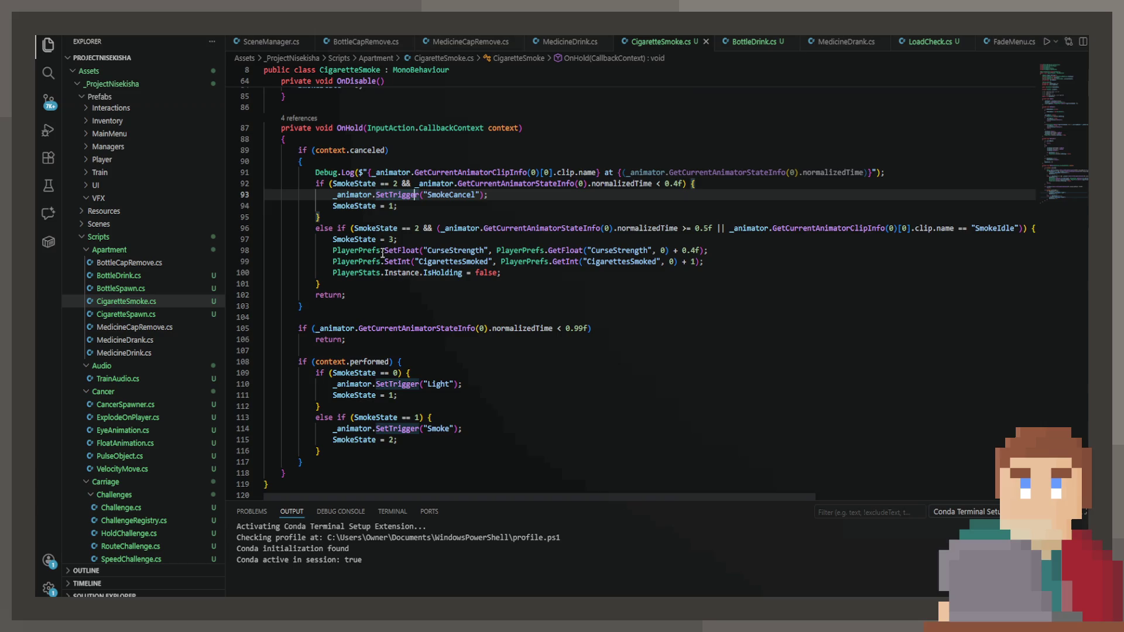
click(652, 172)
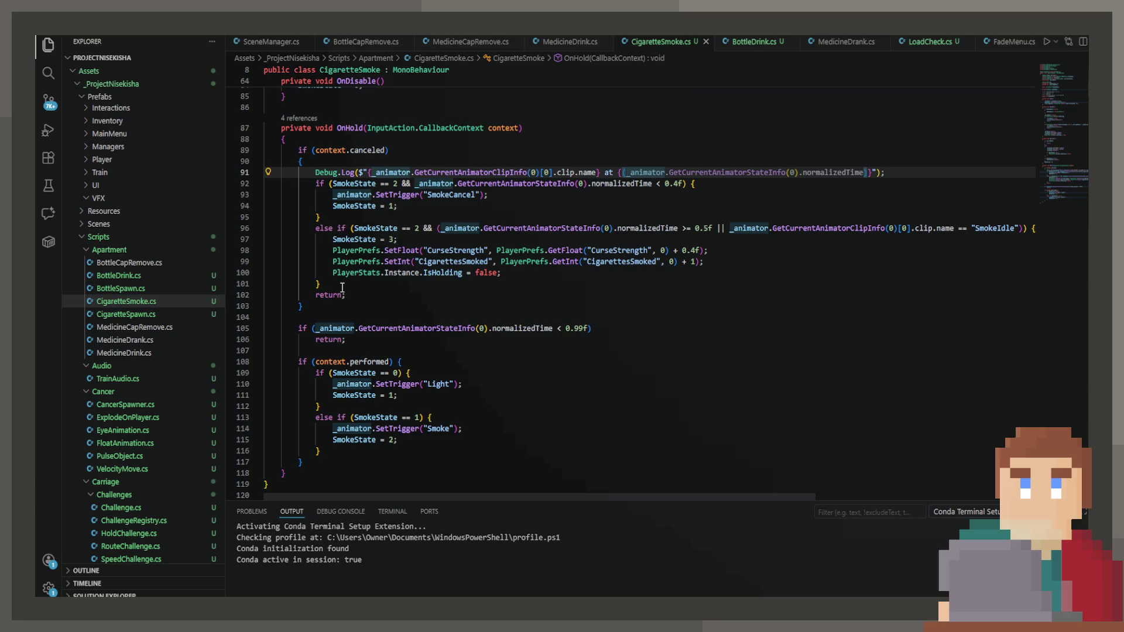
mouse_move(342, 287)
mouse_down()
mouse_move(271, 241)
mouse_move(175, 215)
mouse_move(157, 233)
mouse_up()
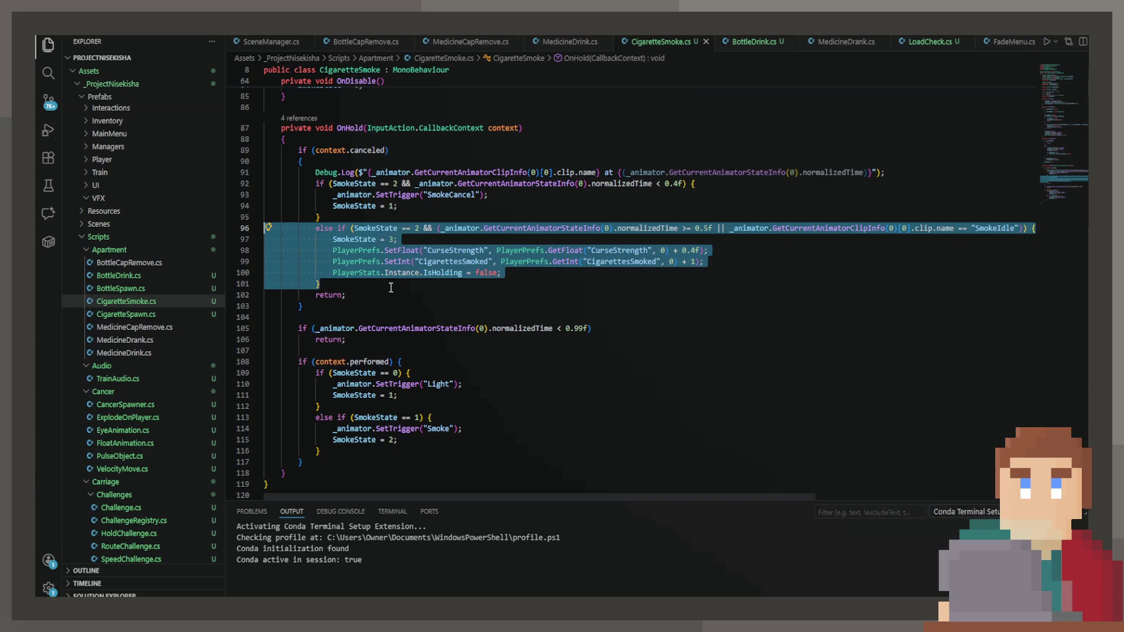
drag(432, 228, 354, 228)
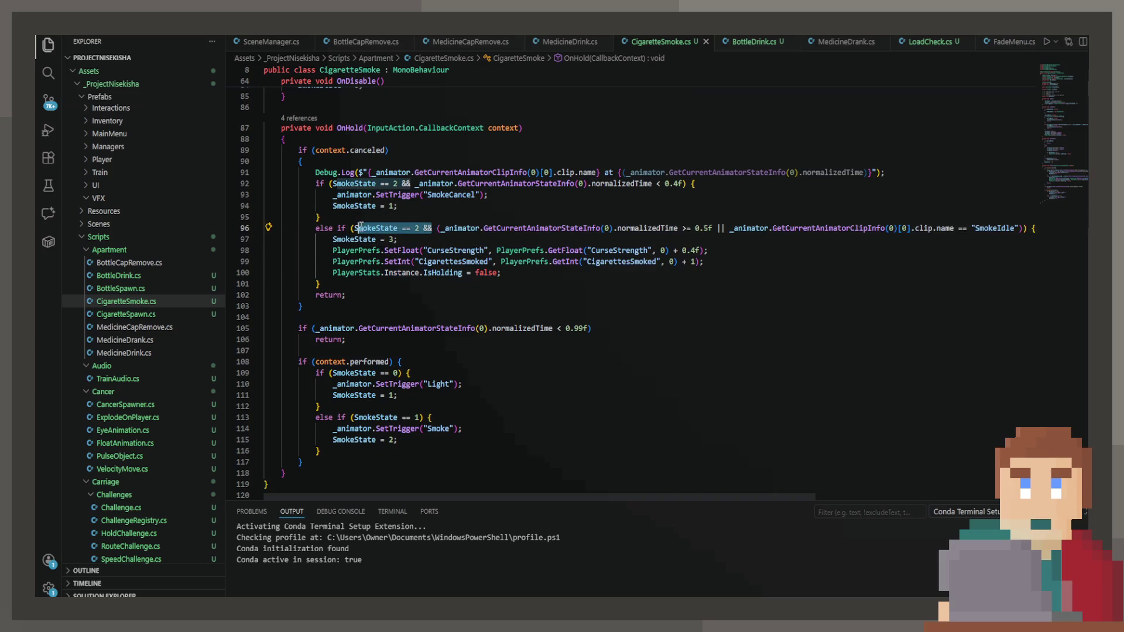
drag(438, 228, 1024, 230)
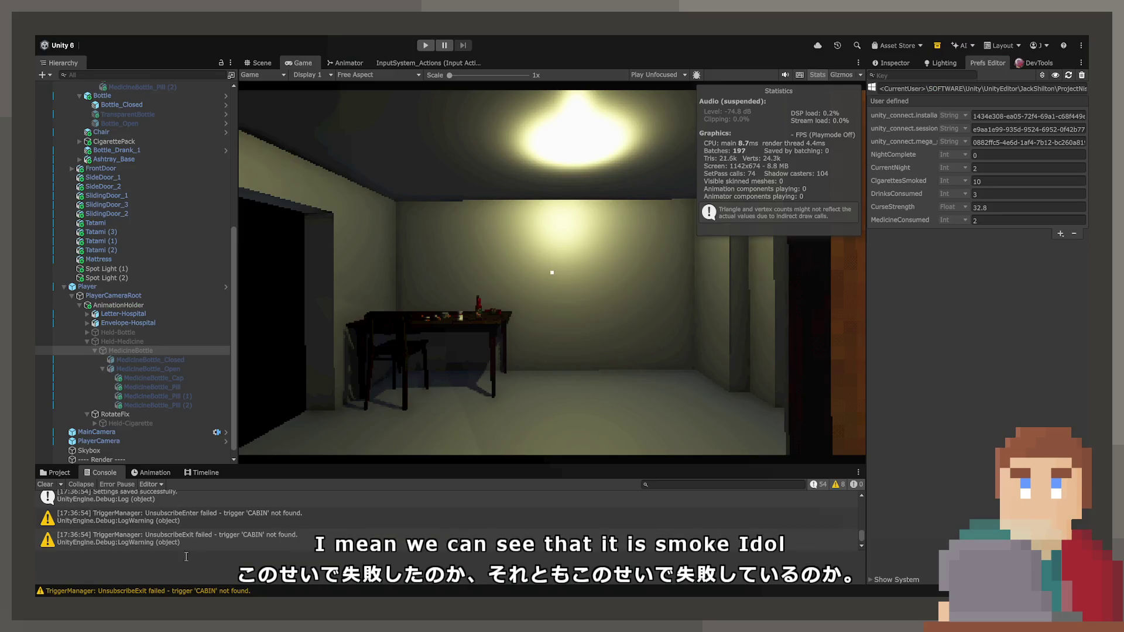
Step through the Console's Pickup and SmokeIdle entries and open CigaretteSmoke.cs from the SmokeIdle log.
scroll(193, 533, up, 10)
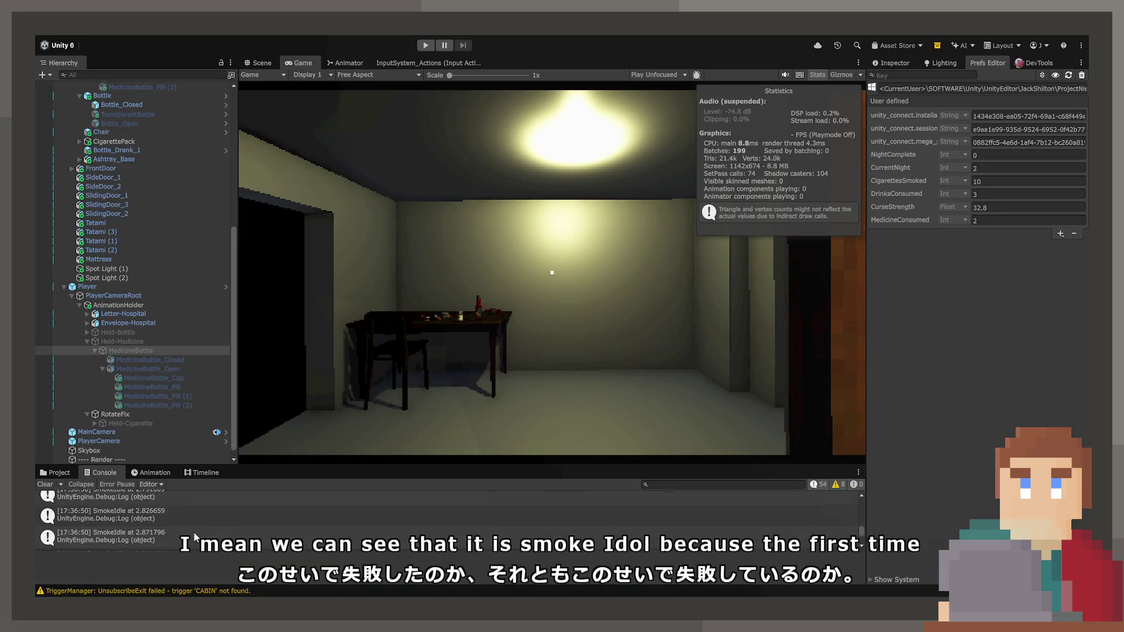
scroll(192, 528, up, 10)
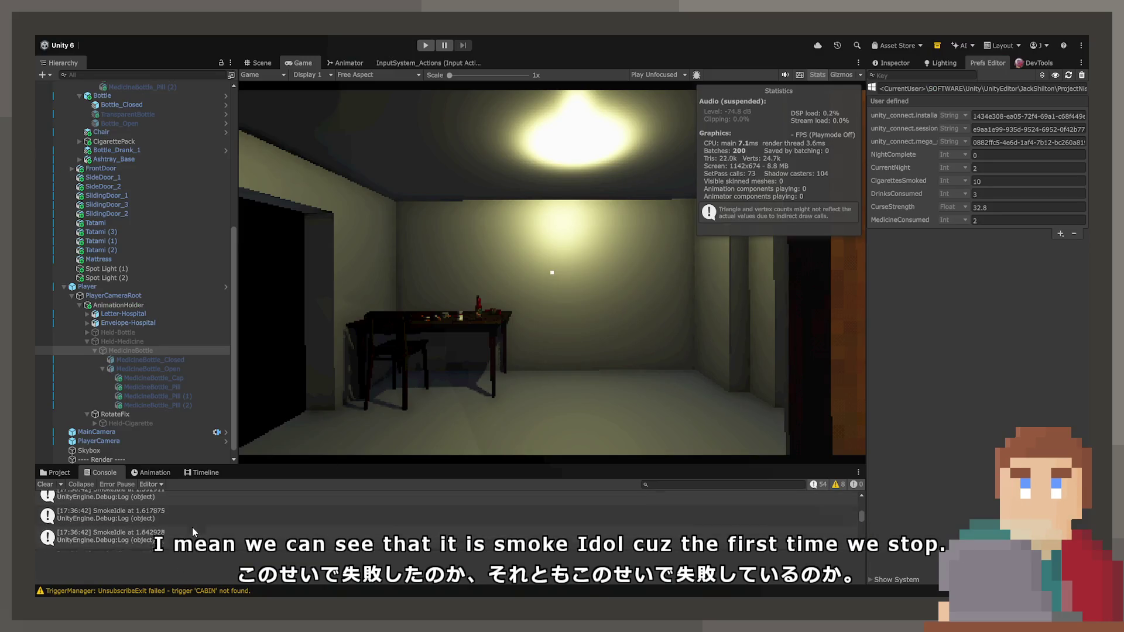
click(191, 523)
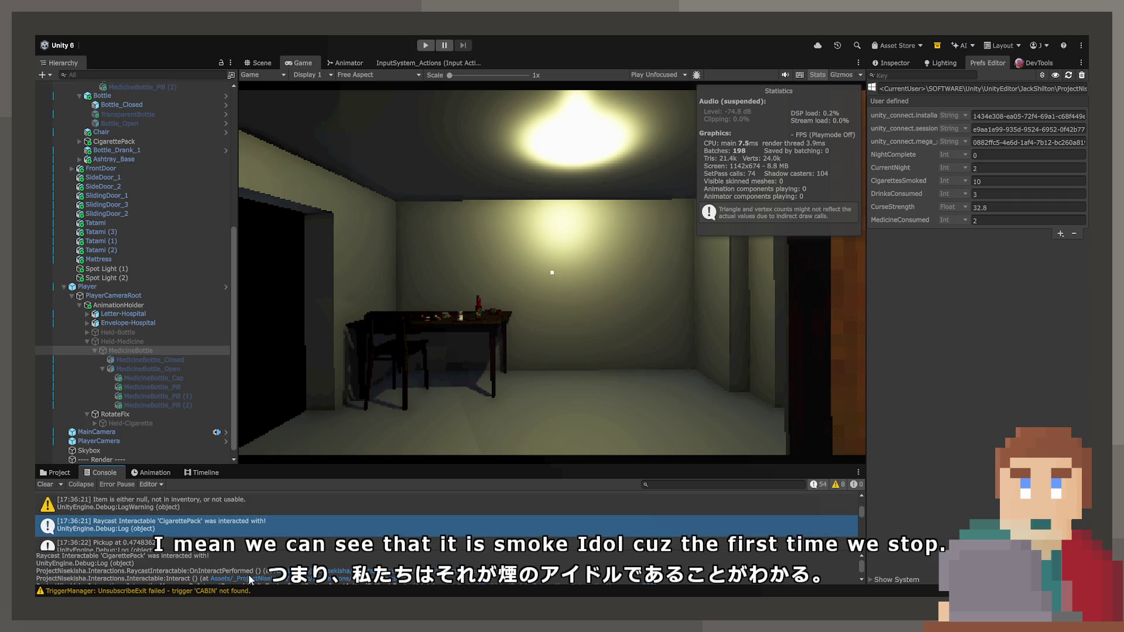
key(Down)
key(Down)
key(Down)
key(Down)
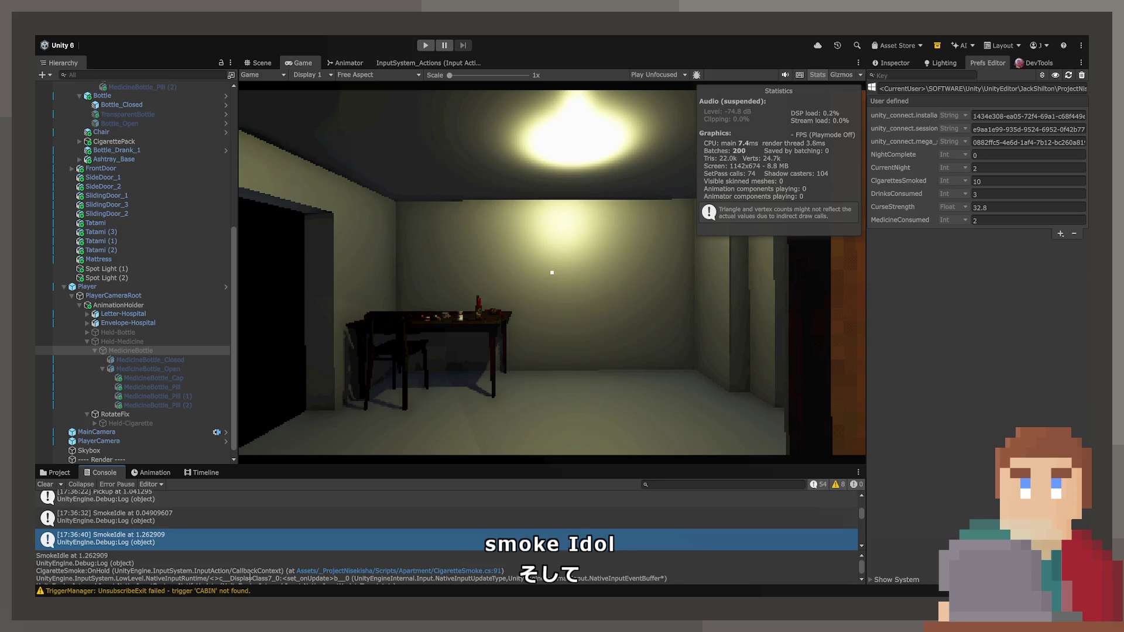
key(Up)
key(Down)
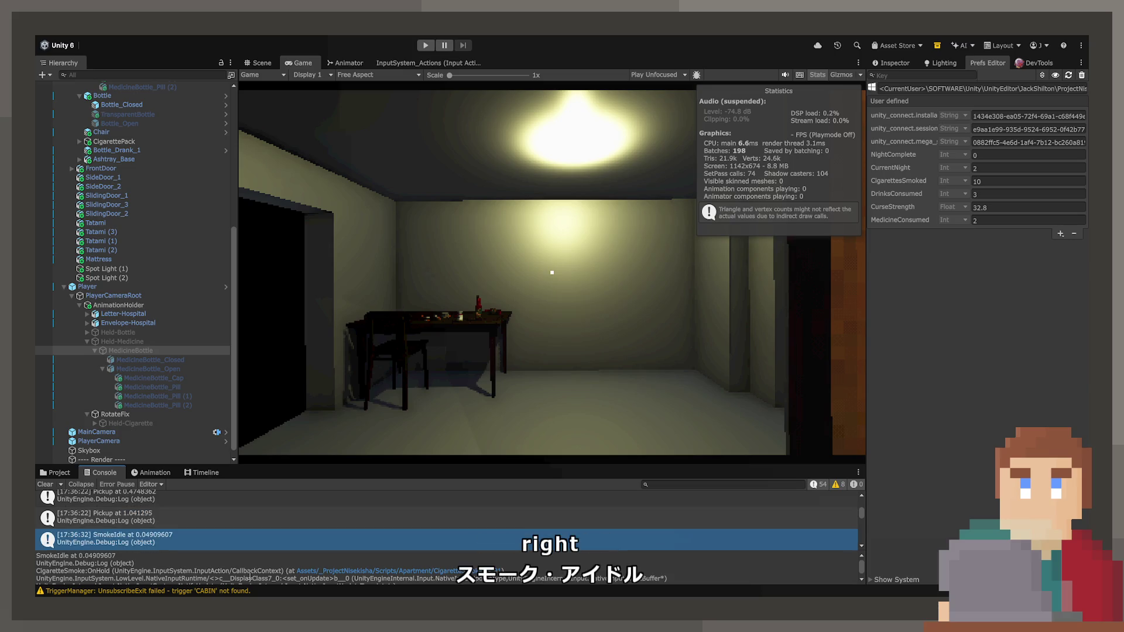
double_click(352, 536)
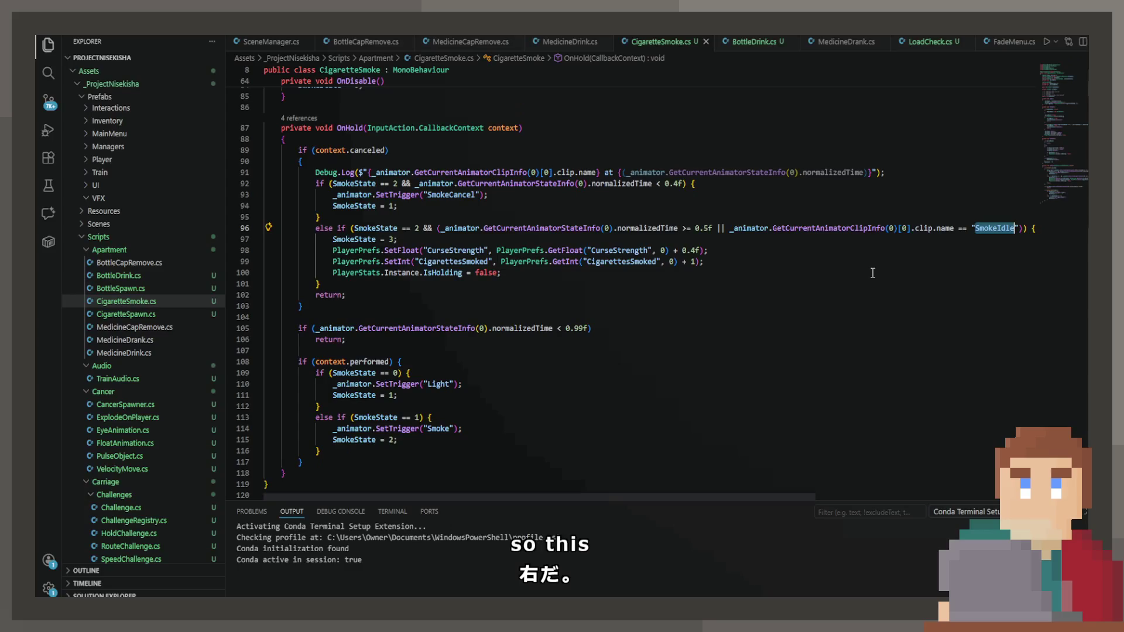
drag(729, 229, 1024, 228)
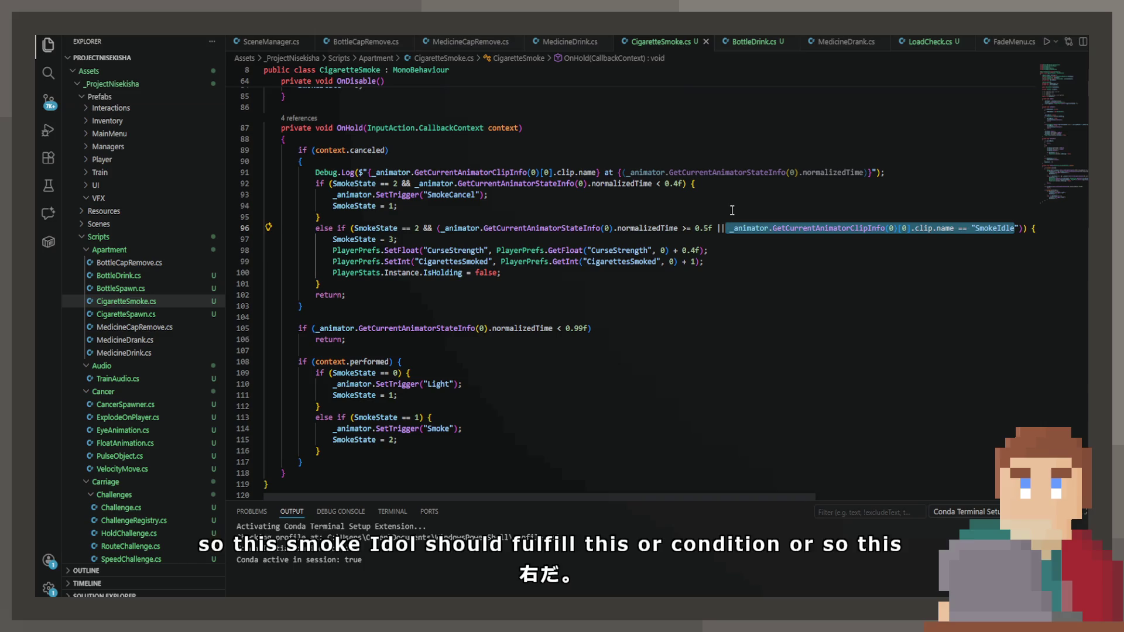
click(721, 228)
shift+click(743, 228)
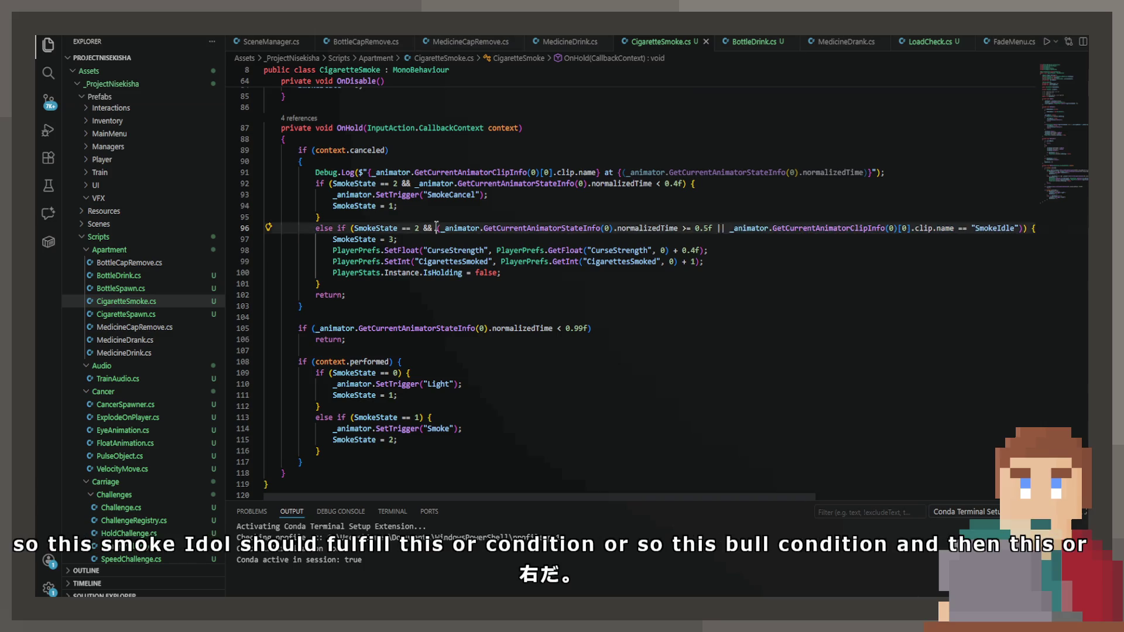
shift+click(718, 228)
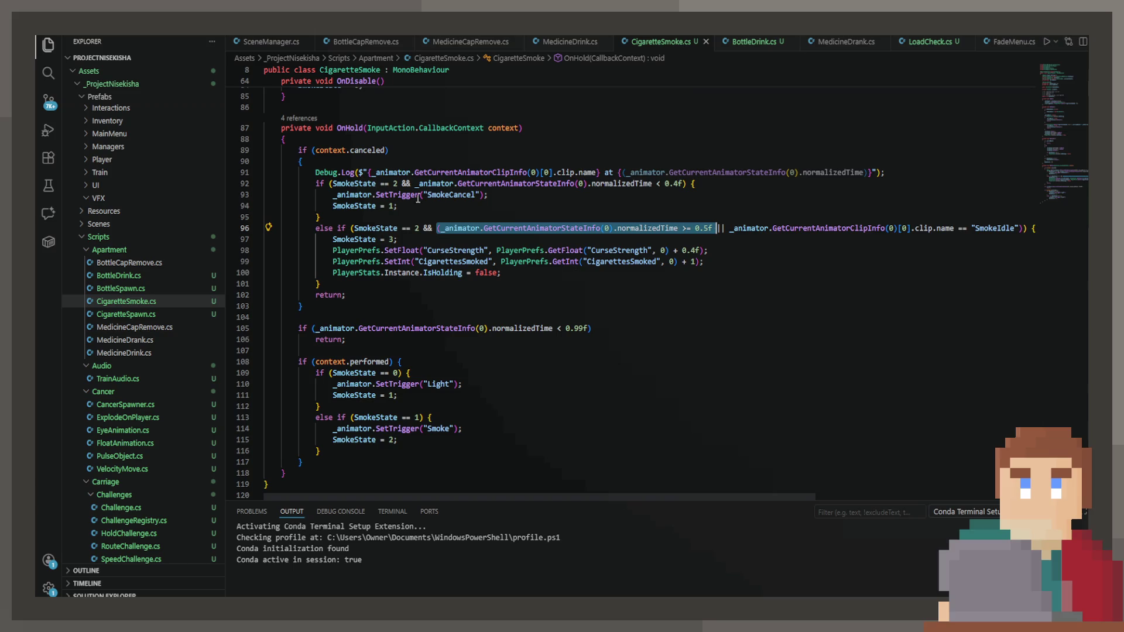
click(433, 226)
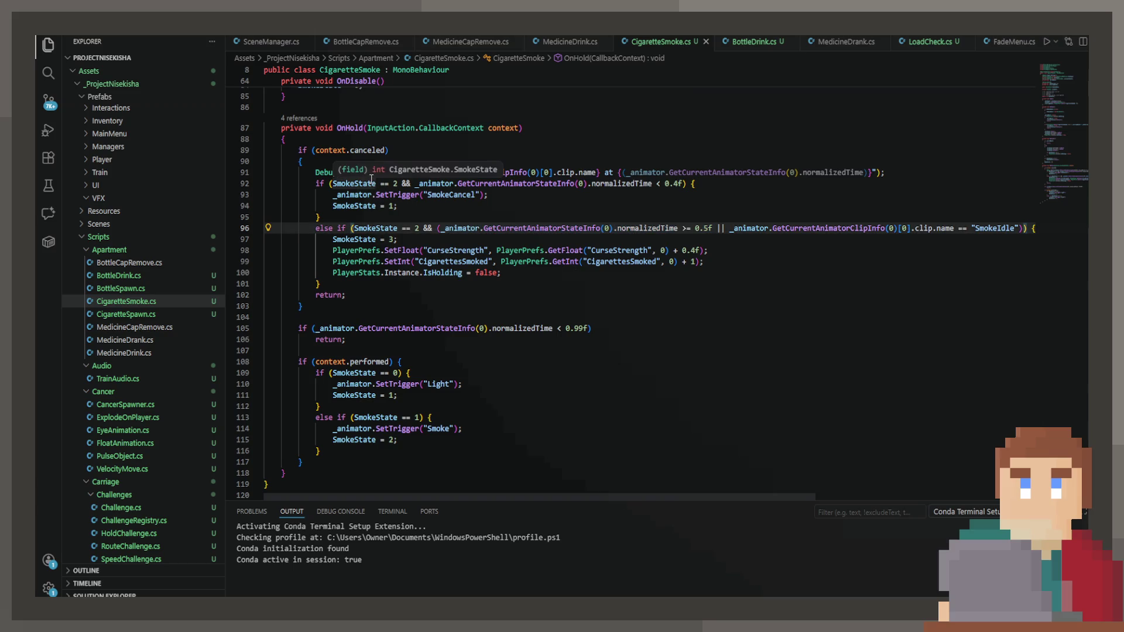
click(406, 195)
click(436, 194)
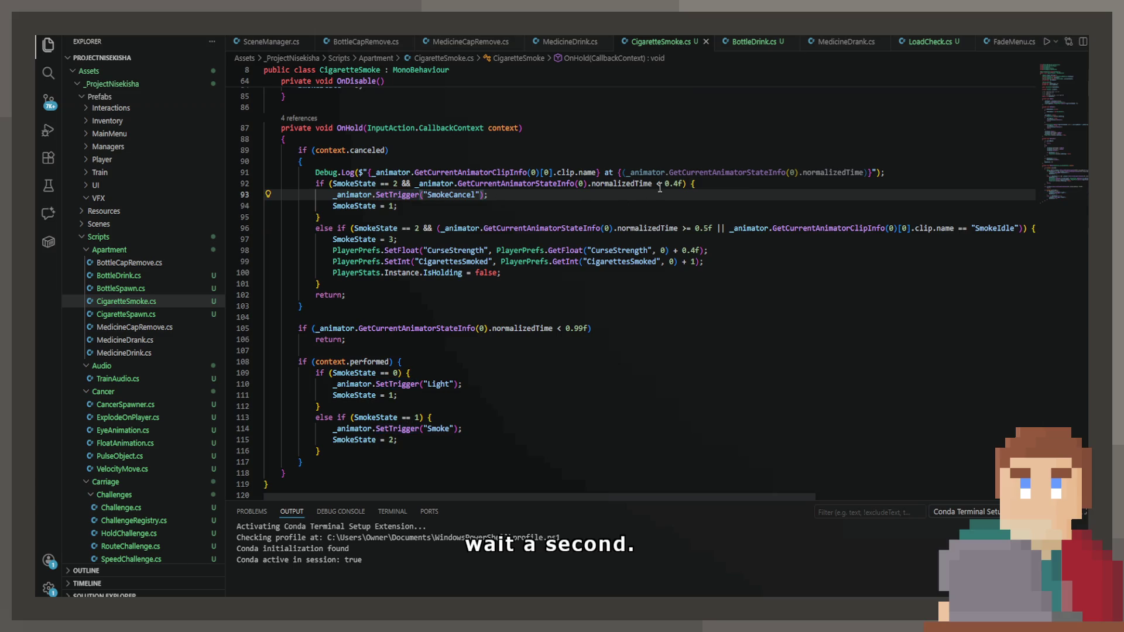
click(656, 185)
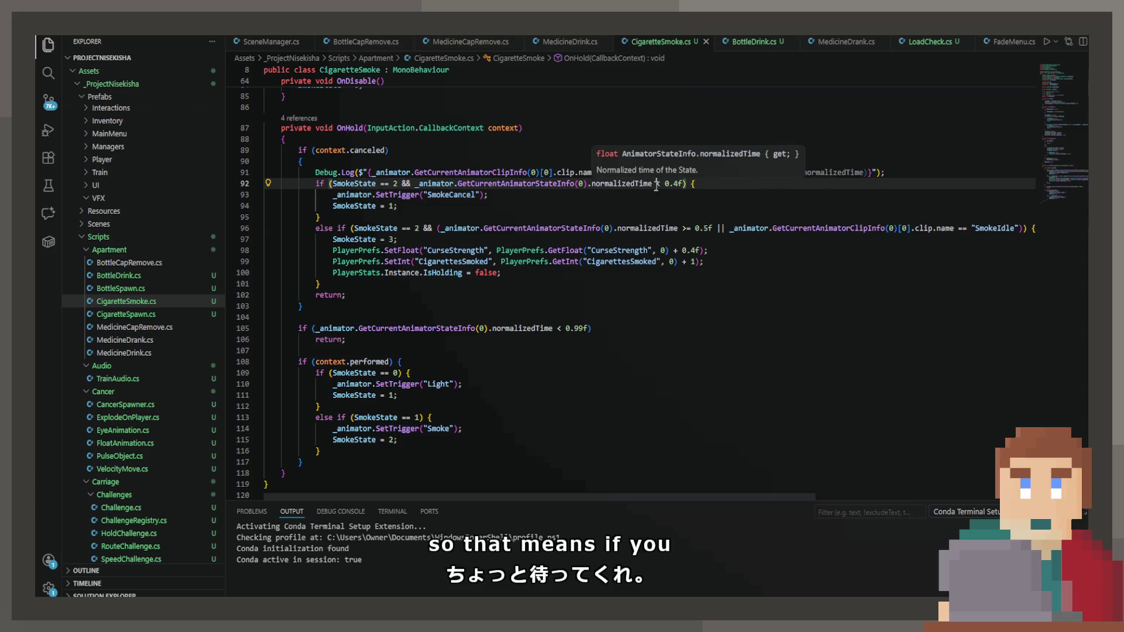
click(704, 228)
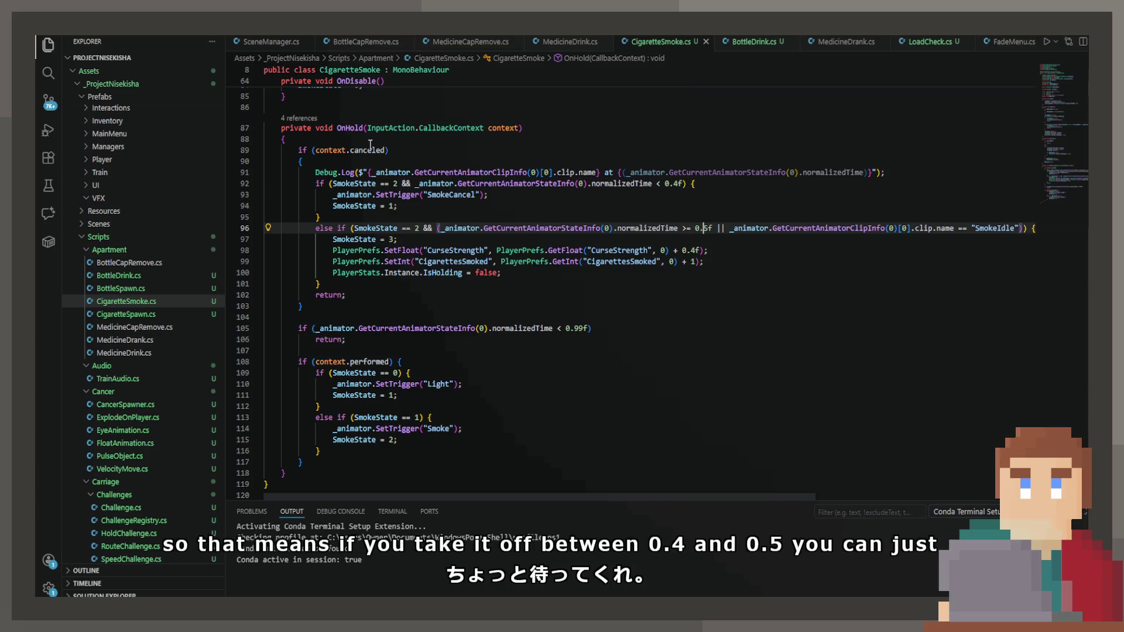
mouse_move(436, 228)
mouse_down()
mouse_move(990, 228)
mouse_move(275, 228)
mouse_move(444, 228)
mouse_up()
click(706, 229)
click(445, 207)
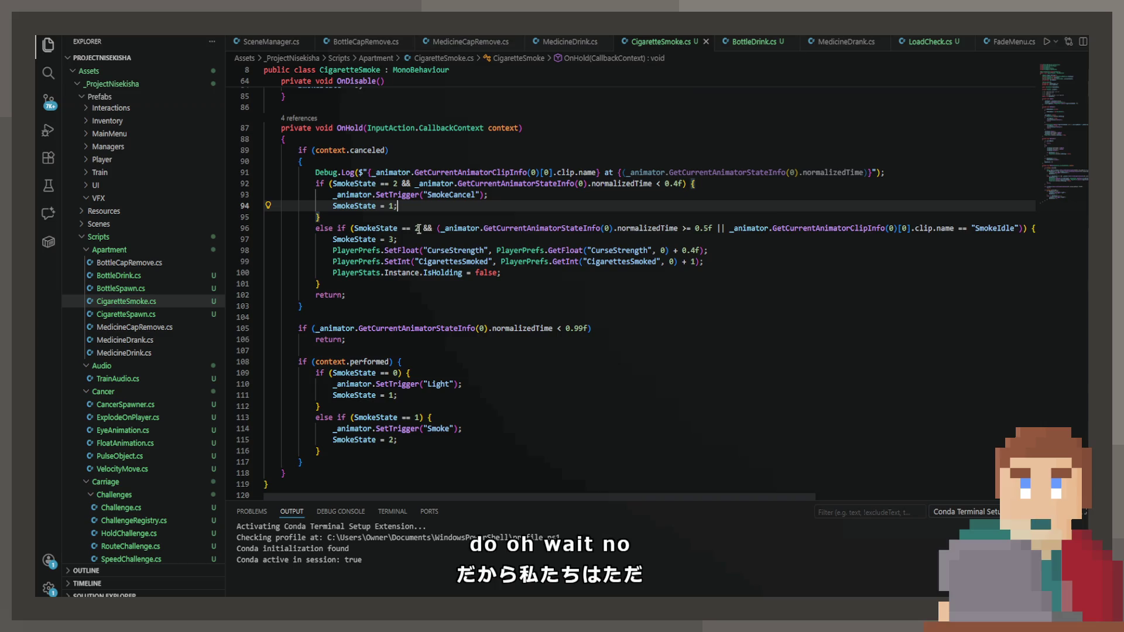
Delete the 0.5f timing condition from the else-if on line 96.
double_click(427, 228)
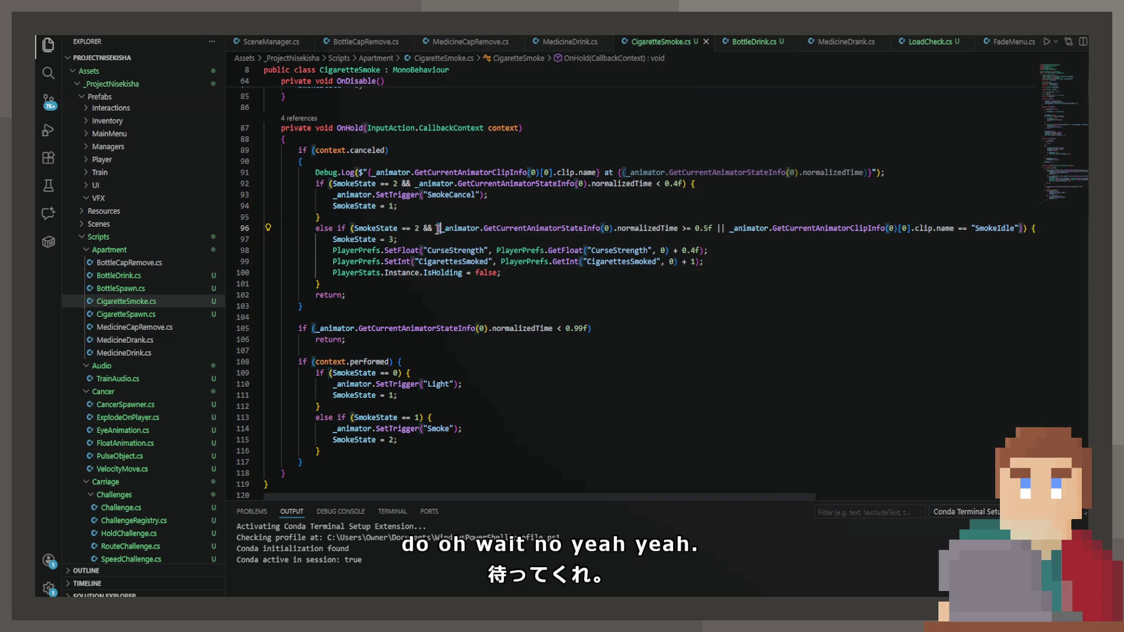
drag(437, 228, 710, 229)
key(BackSpace)
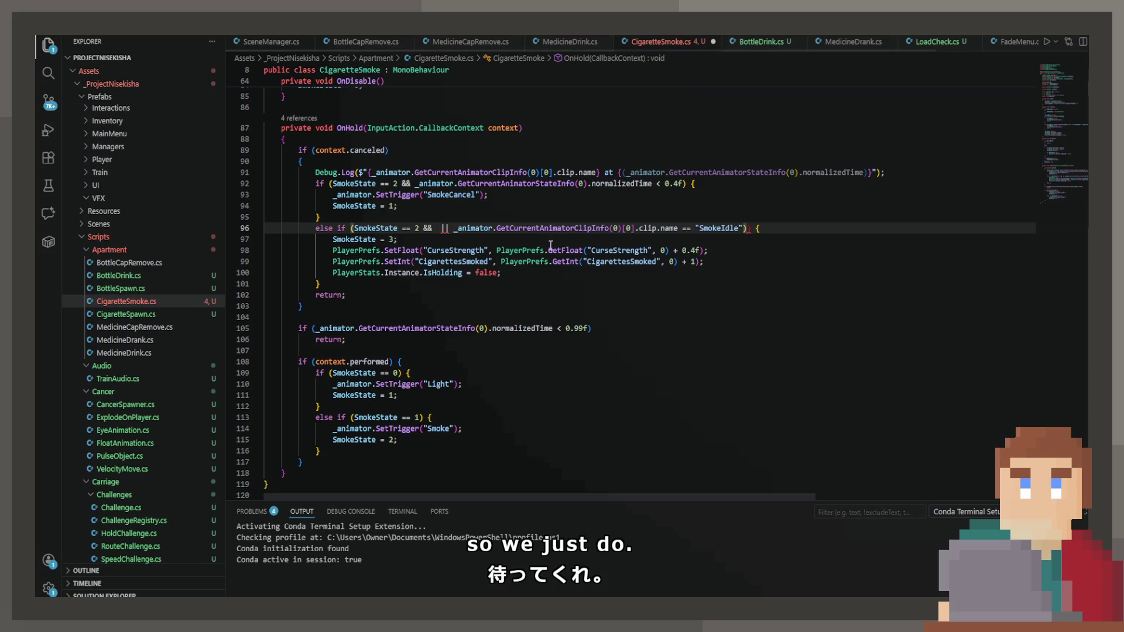
key(ctrl+z)
click(545, 239)
key(ctrl+y)
key(ctrl+z)
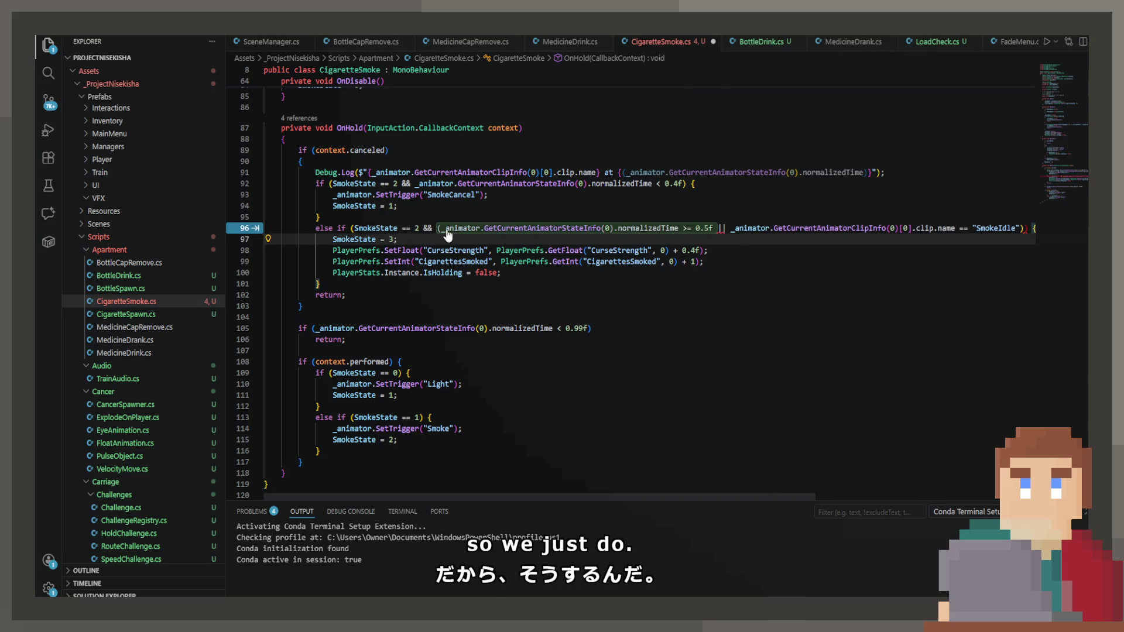
key(ctrl+y)
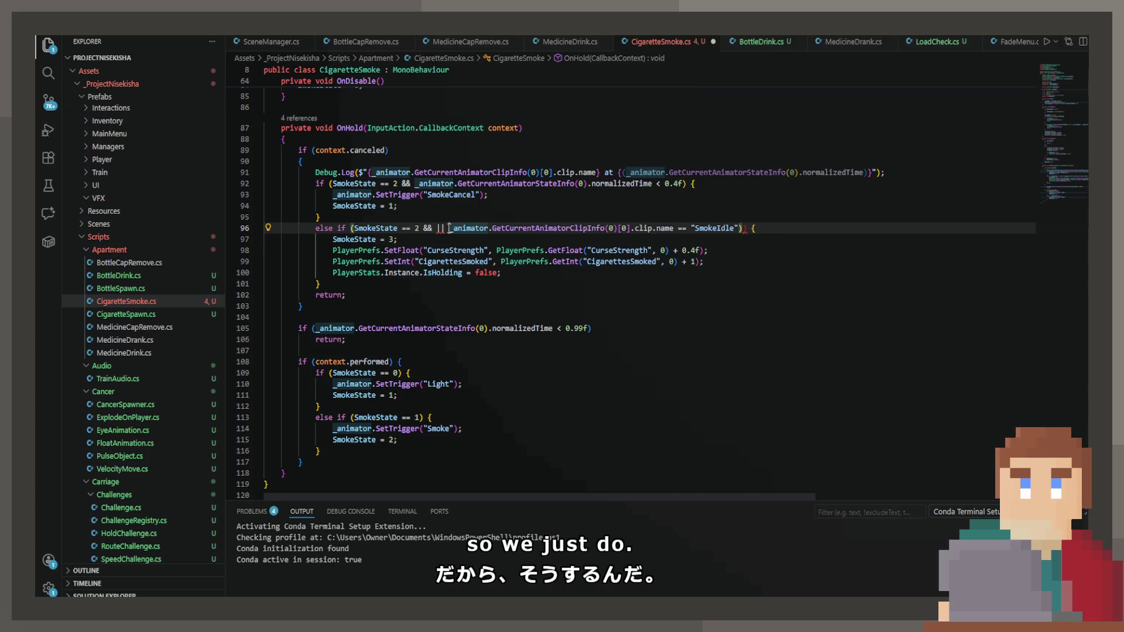
Tidy the leftover || and parenthesis so line 96 checks SmokeState == 2 && clip "SmokeIdle", and save.
key(Delete)
key(Delete)
key(Delete)
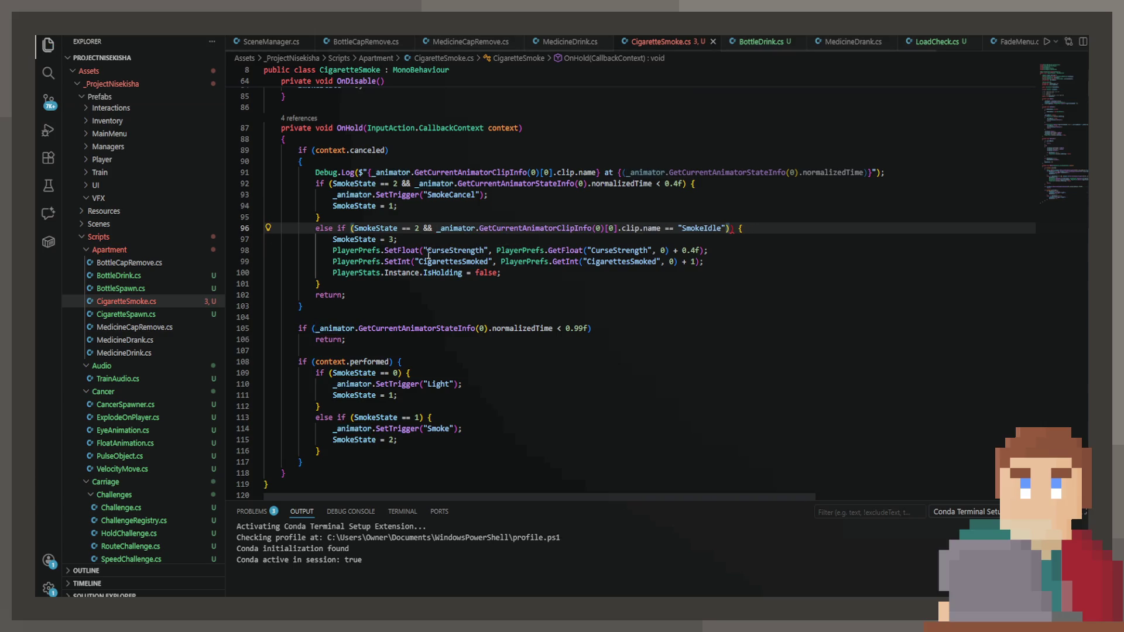
key(BackSpace)
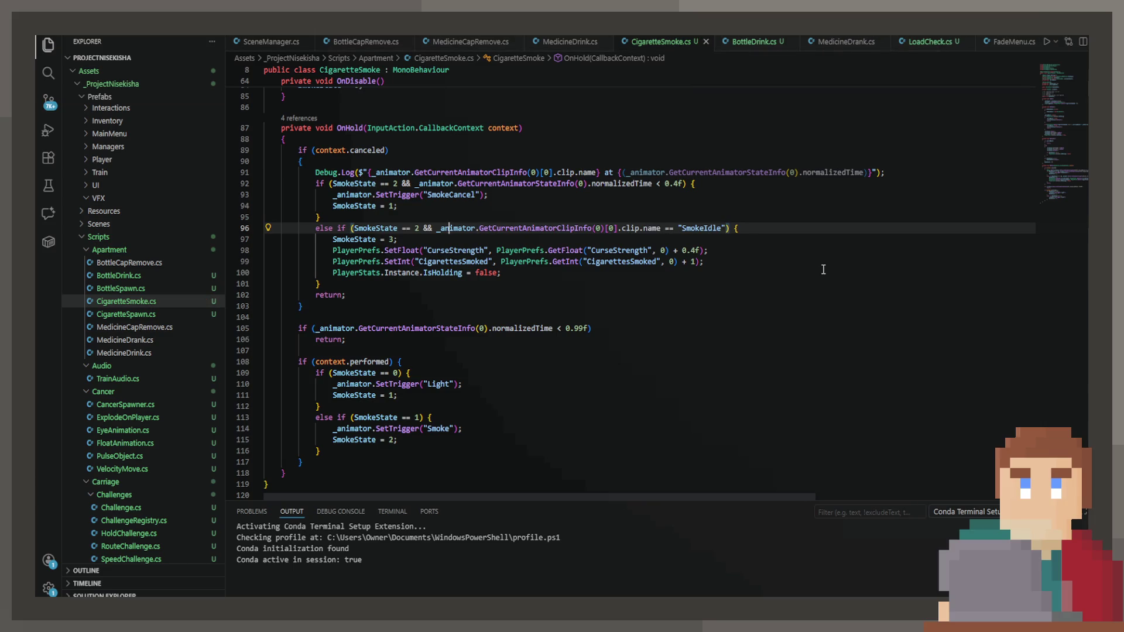
key(BackSpace)
key(BackSpace)
key(BackSpace)
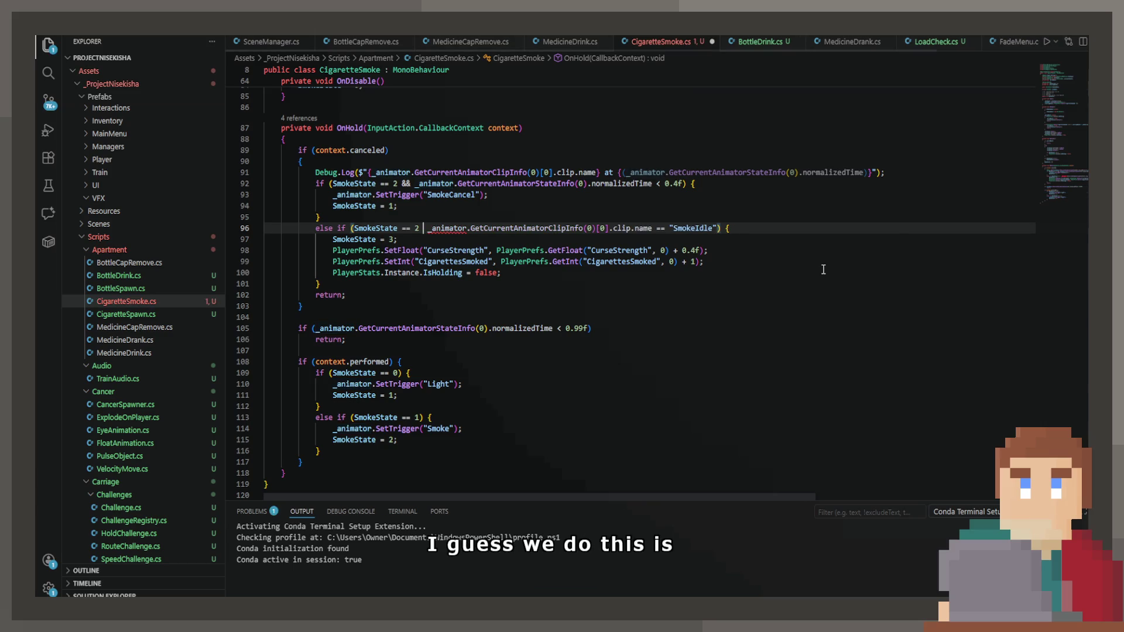
key(Tab)
key(ctrl+s)
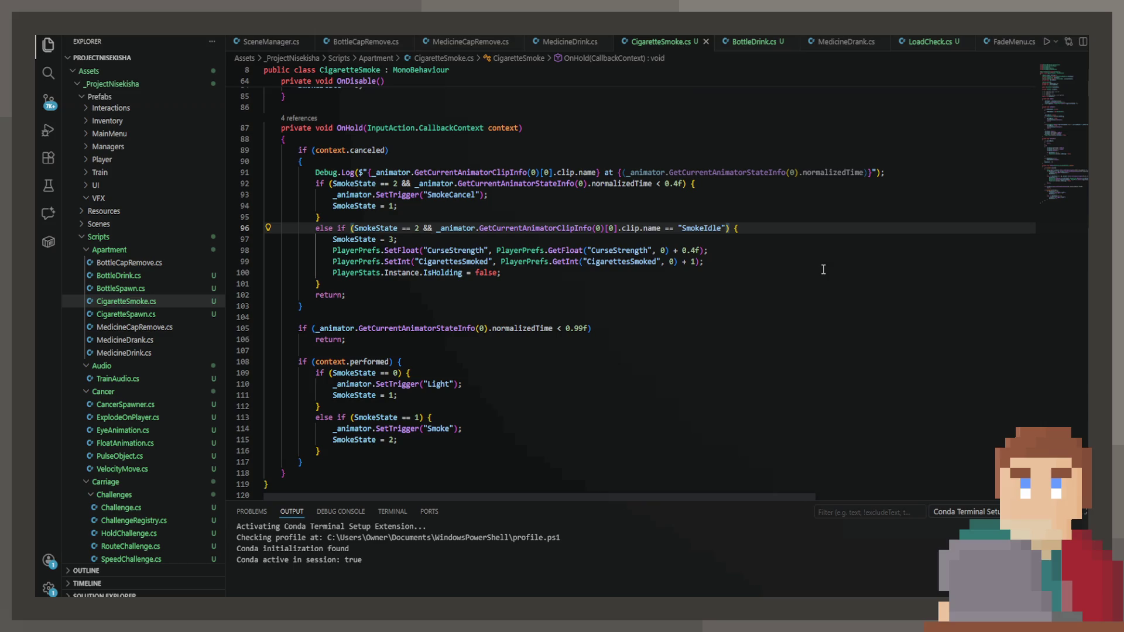
Delete the "SmokeIdle" clip test so line 96 checks only SmokeState == 2, then return to Unity.
drag(418, 234, 484, 238)
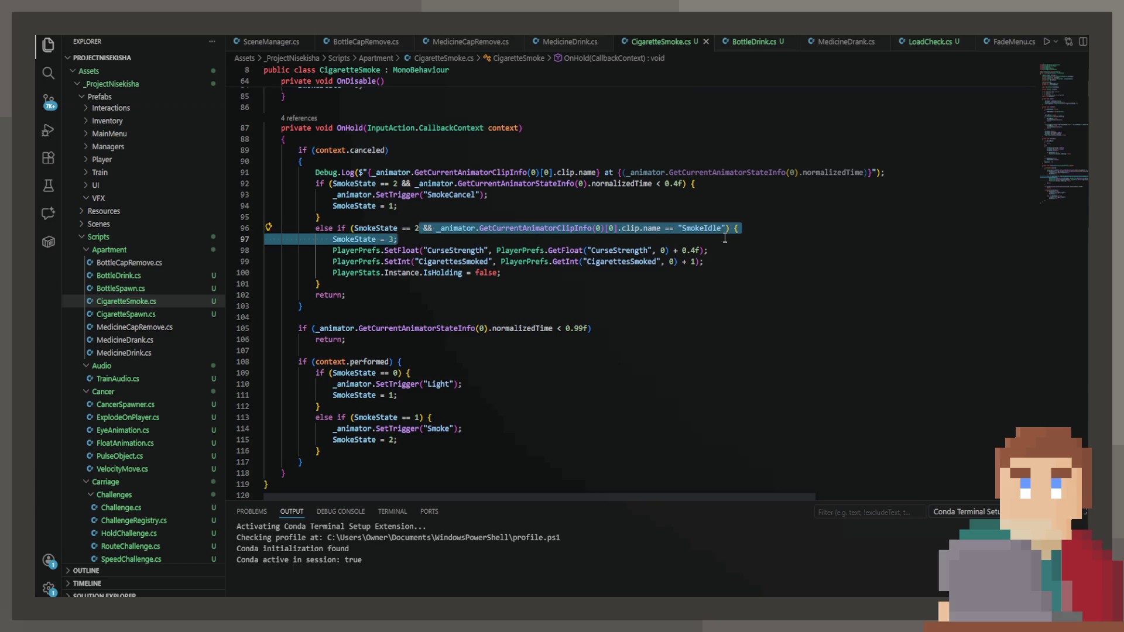
key(BackSpace)
key(ctrl+z)
key(ctrl+y)
click(647, 248)
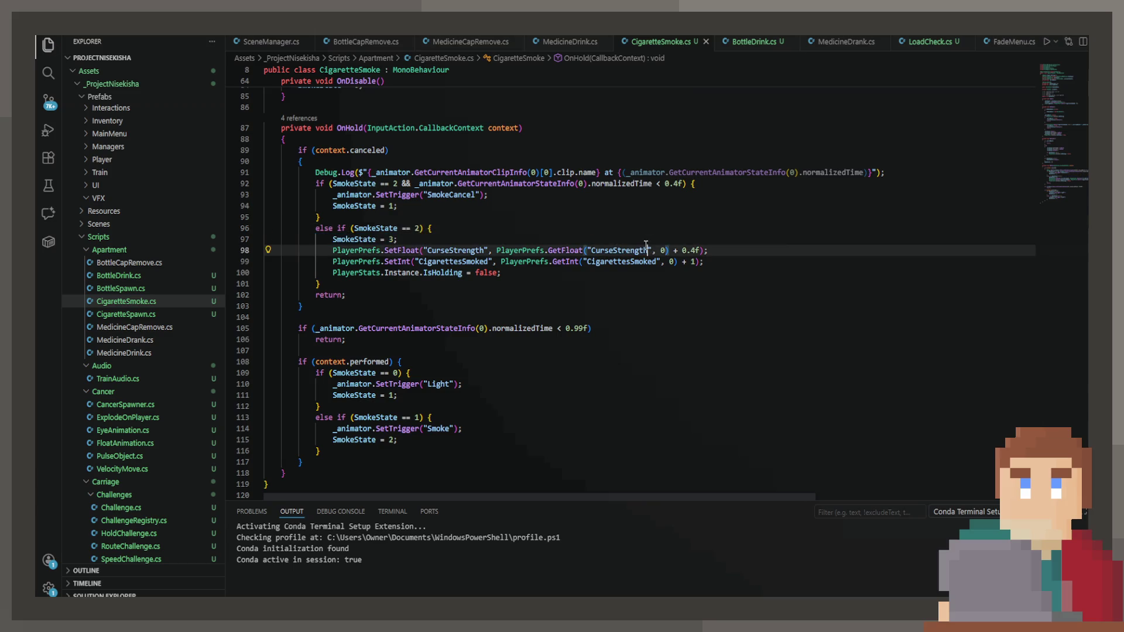
click(601, 228)
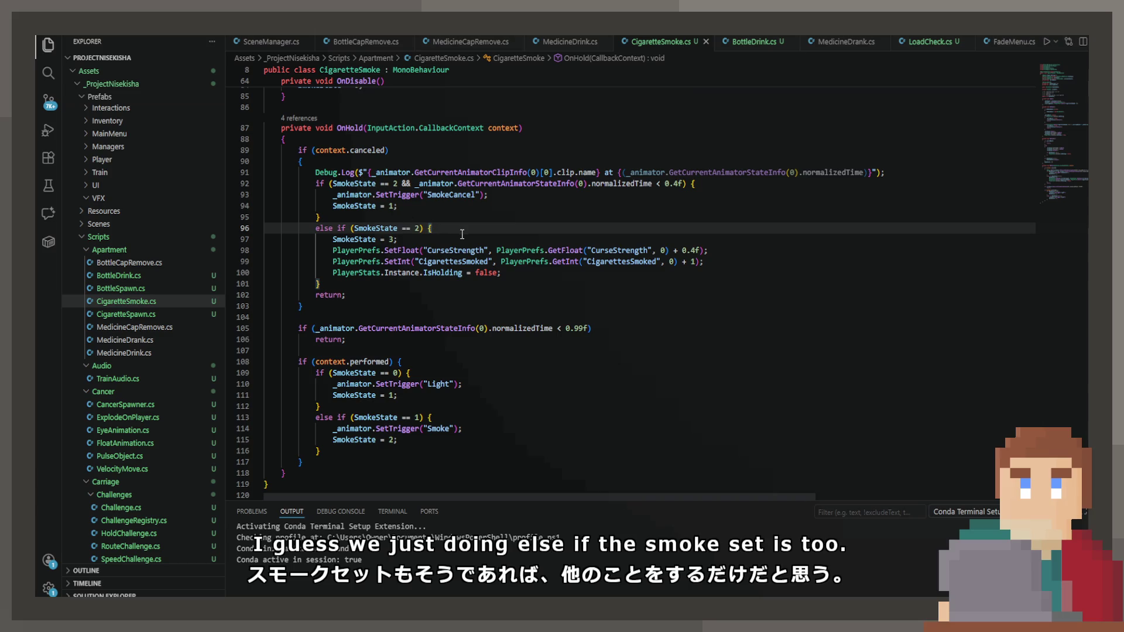
key(alt+Tab)
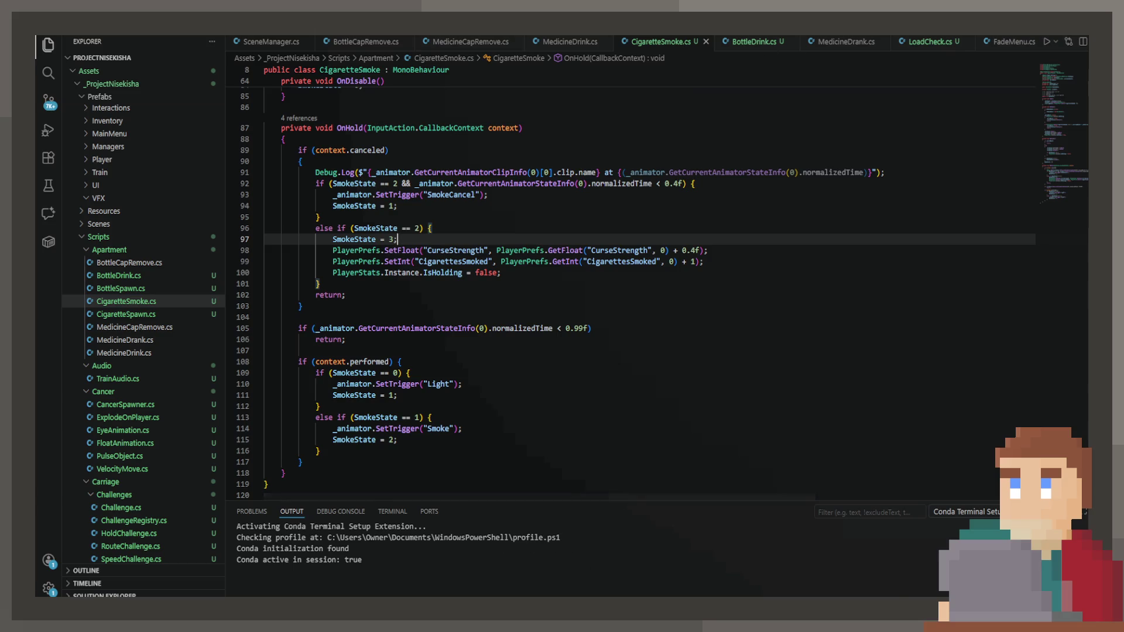
key(alt+Tab)
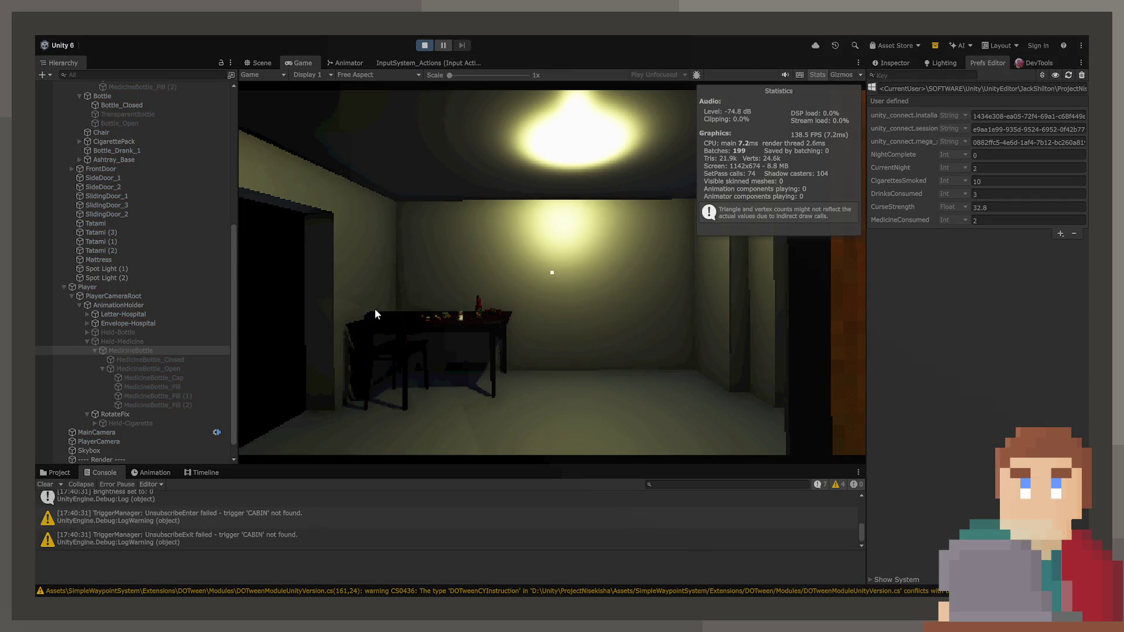
Pick up the cigarette pack and light and smoke several cigarettes in a row.
click(376, 311)
key(w)
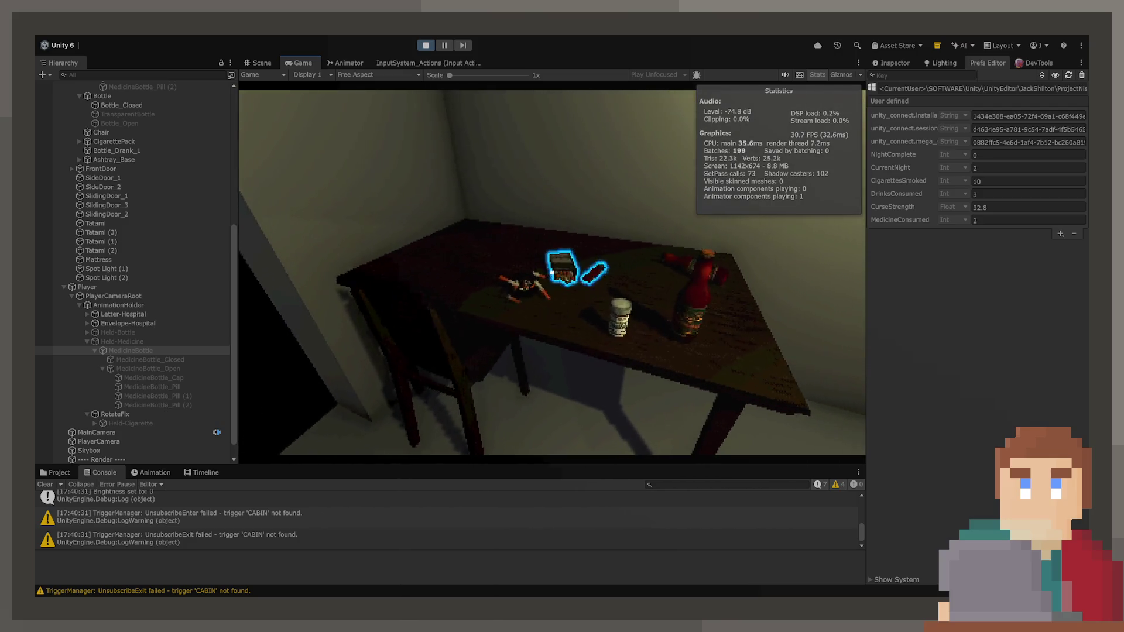
key(e)
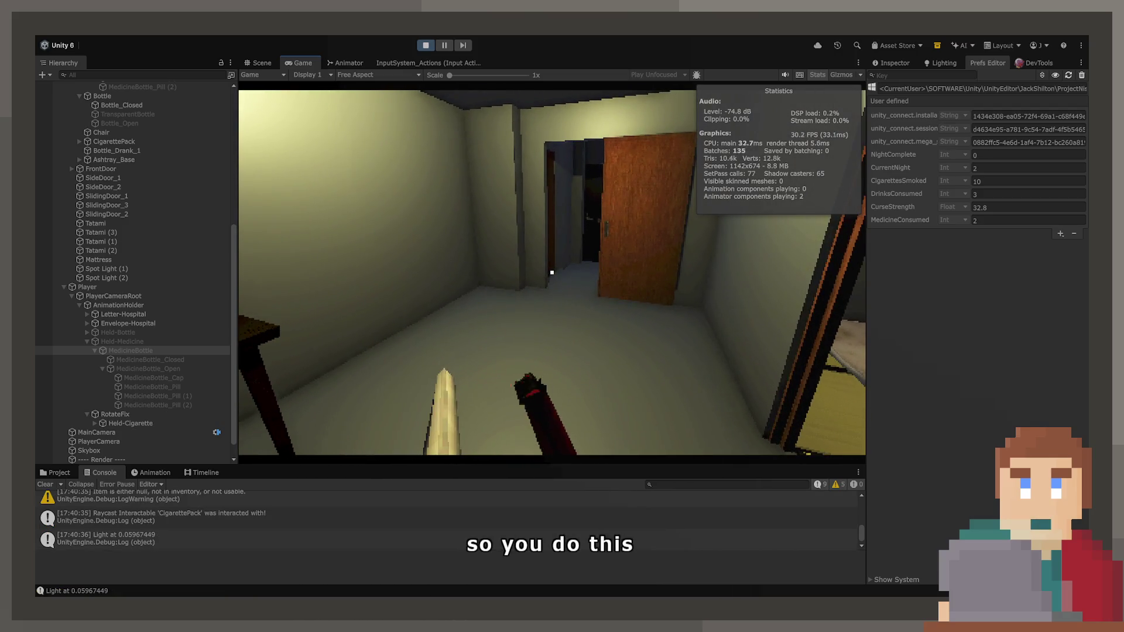
click(551, 272)
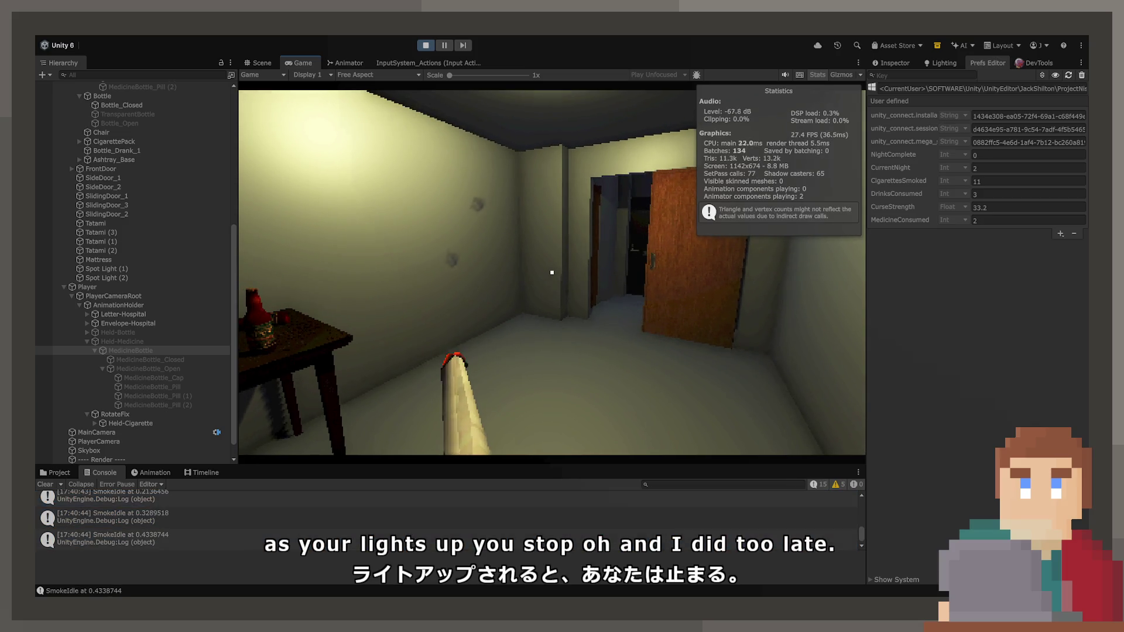
click(552, 272)
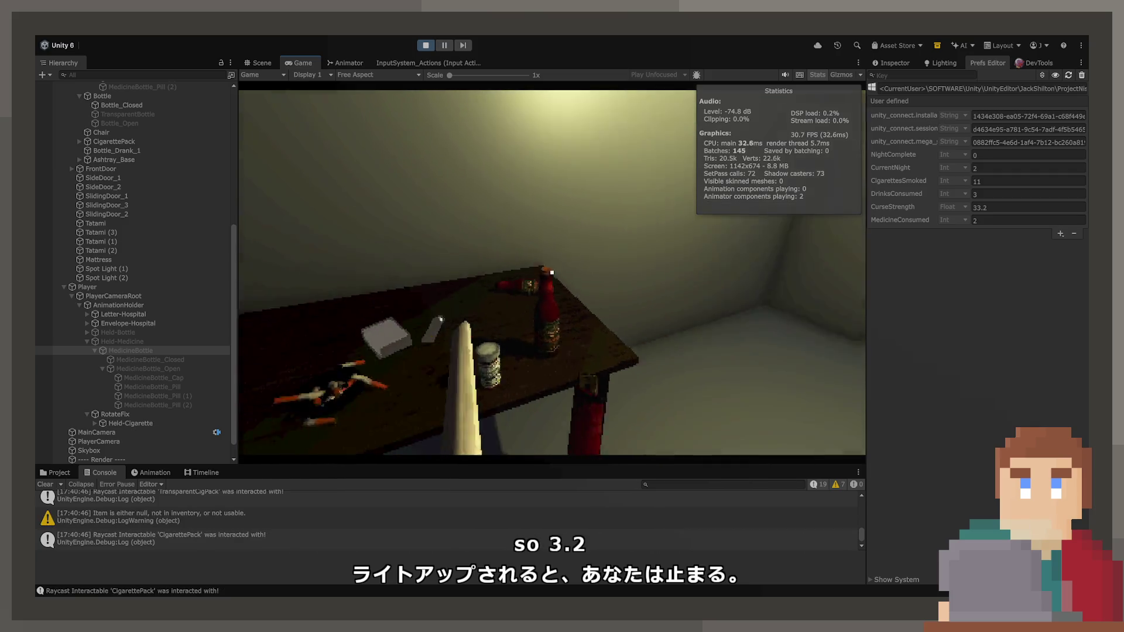
click(553, 273)
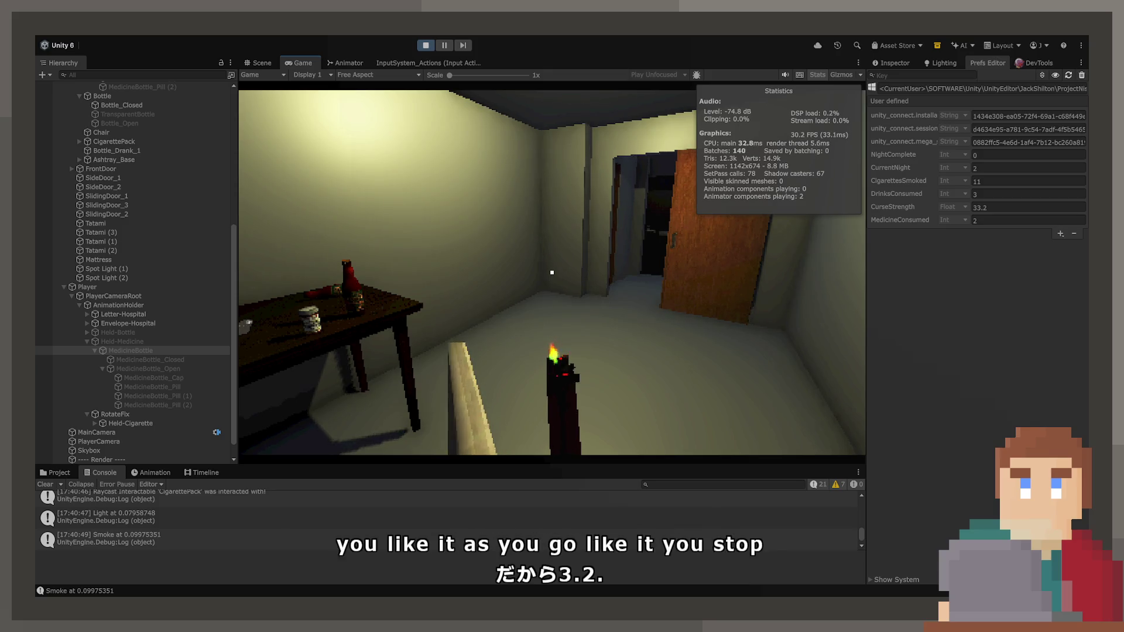
click(552, 272)
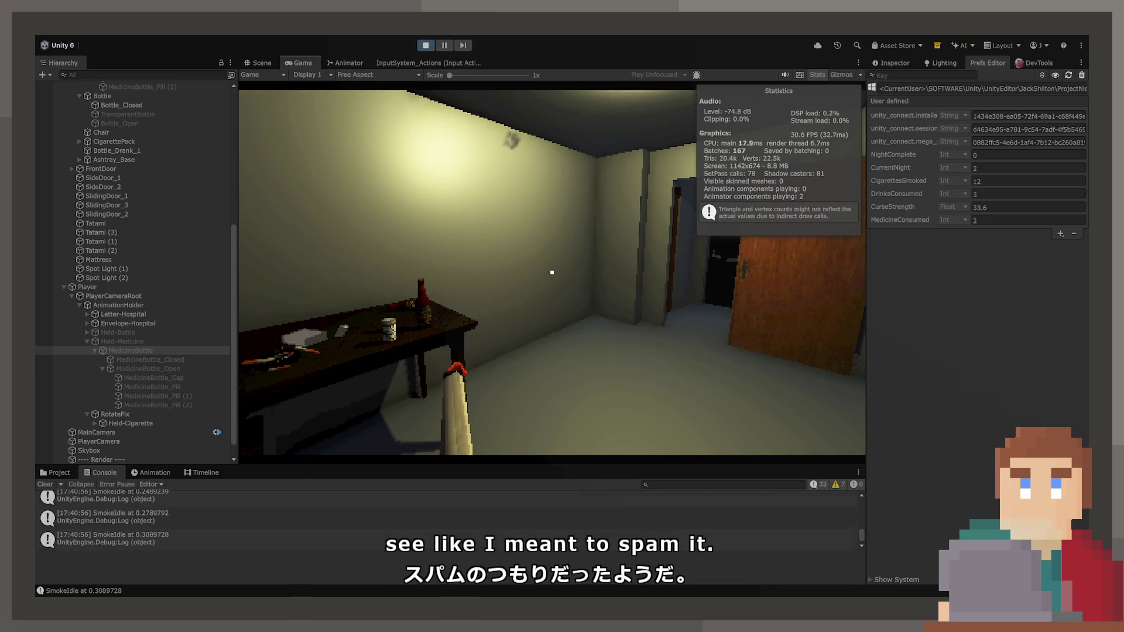
click(553, 273)
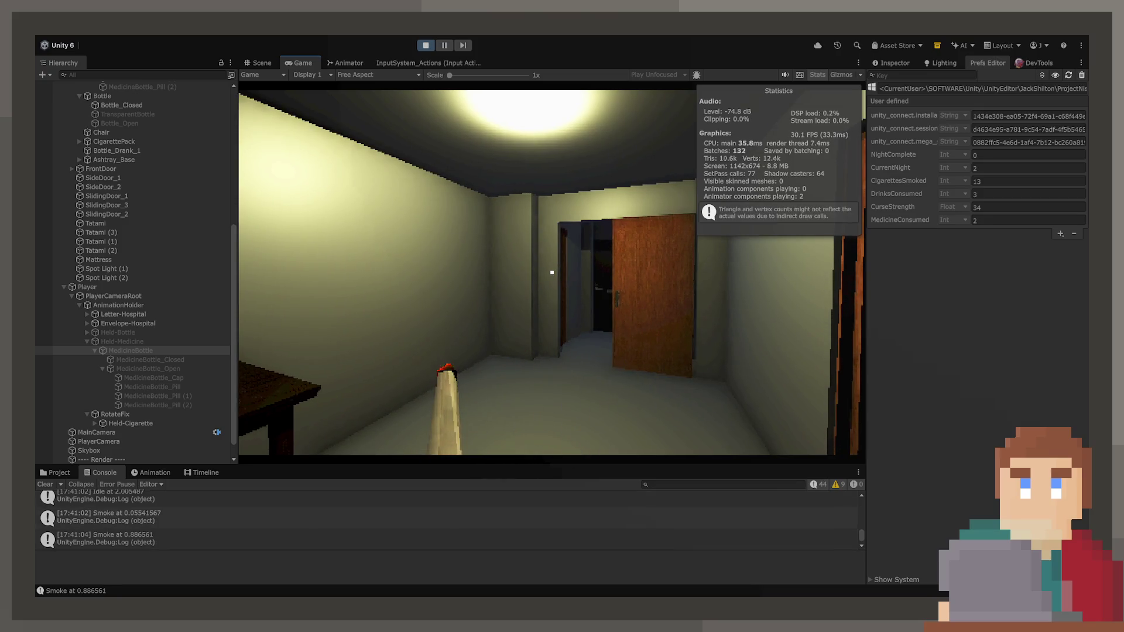
click(552, 273)
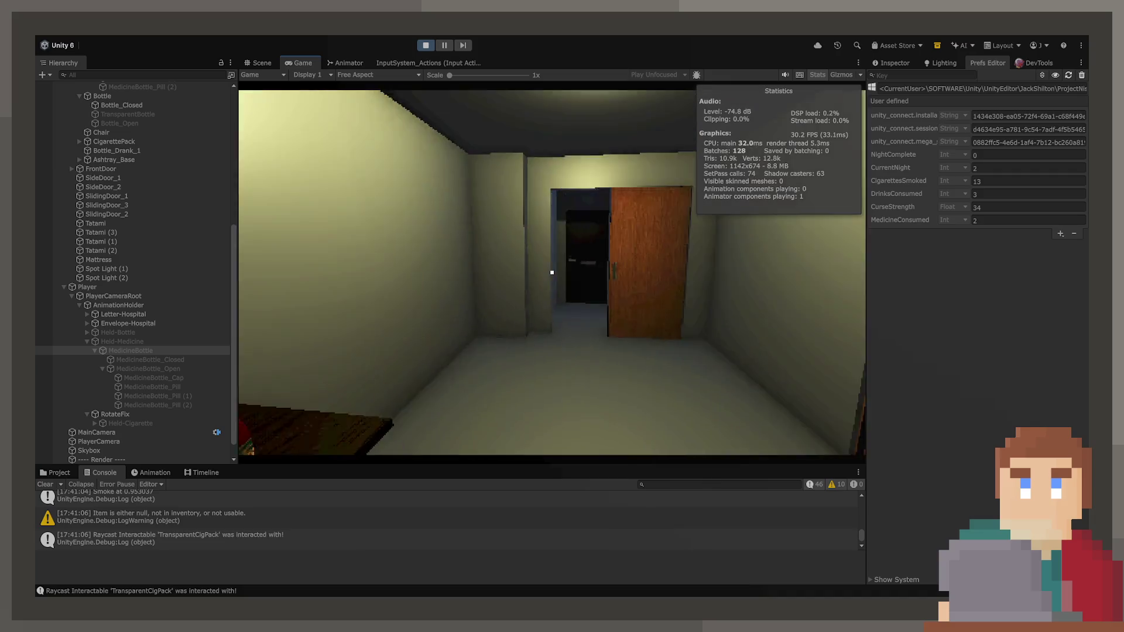
Walk back to the table, retry the pack, and inspect Held-Cigarette's Cigarette Smoke settings (Smokes Limit 3).
key(w)
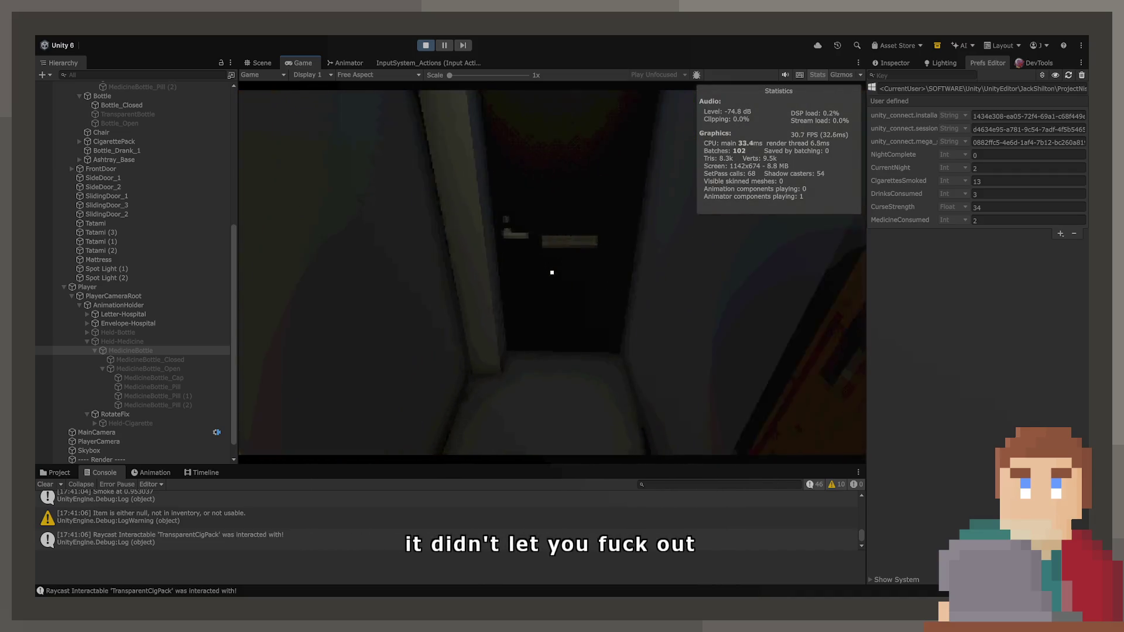
mouse_move(552, 272)
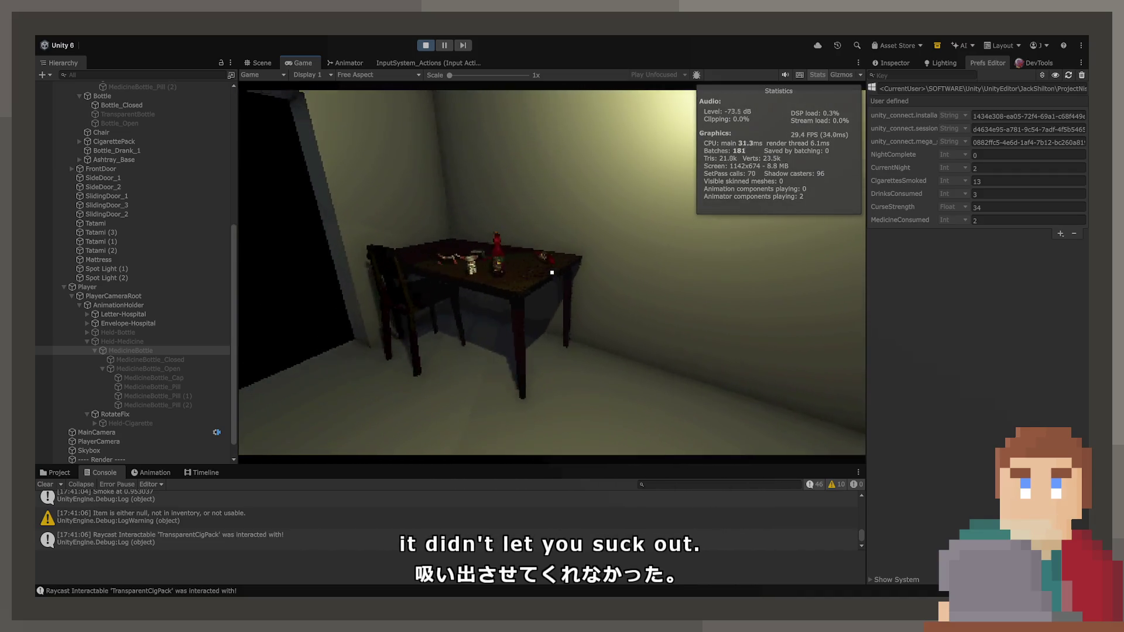
key(w)
click(552, 273)
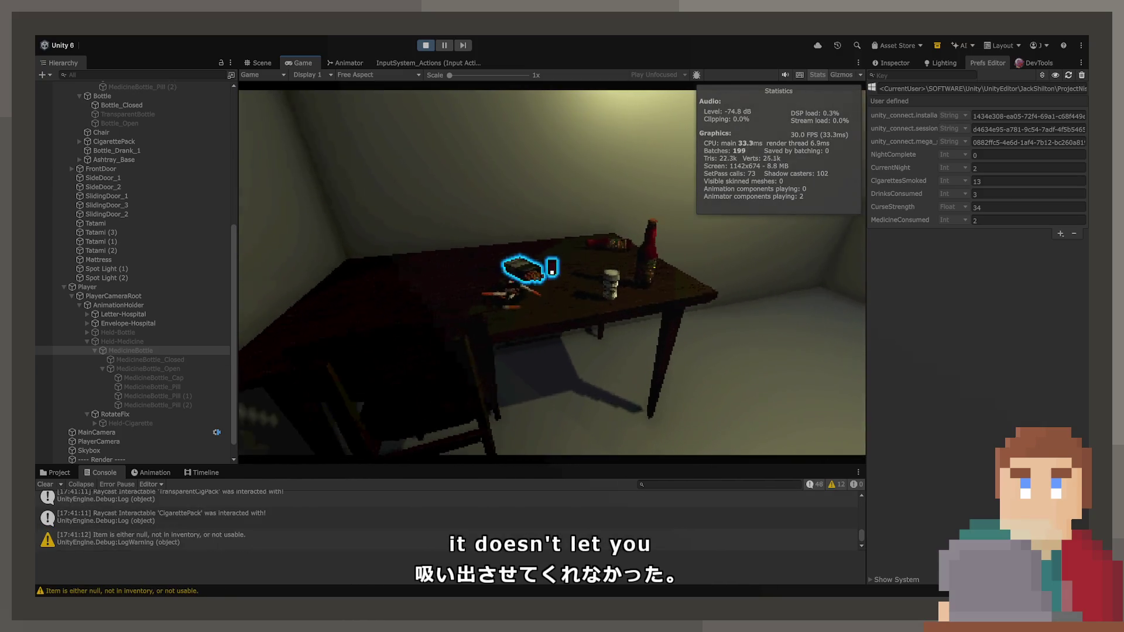
key(w)
click(551, 273)
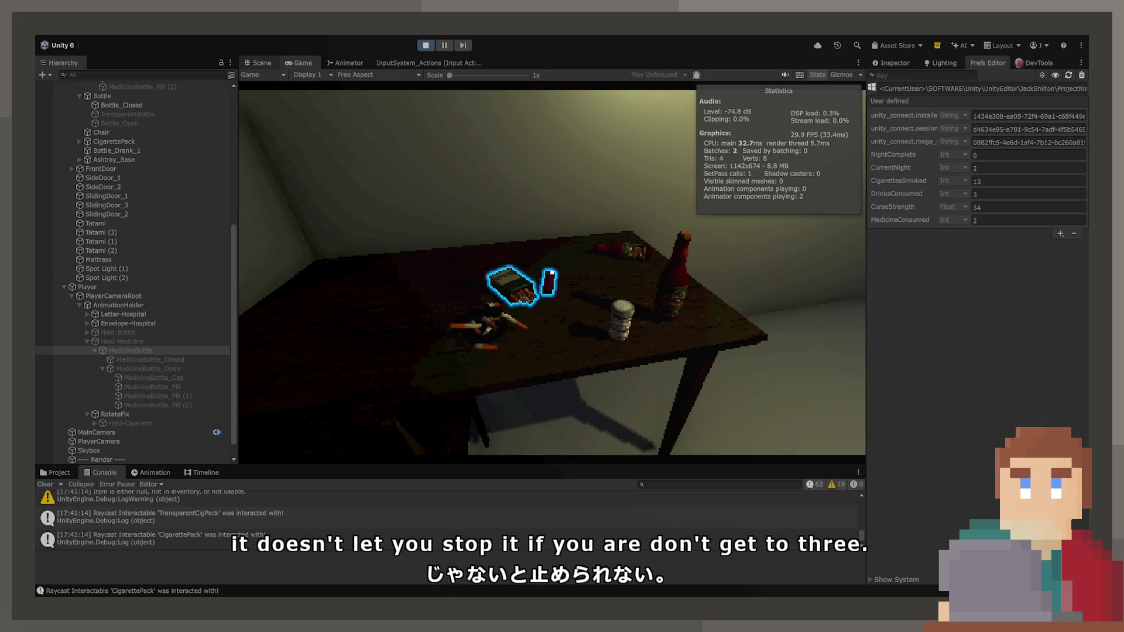
key(w)
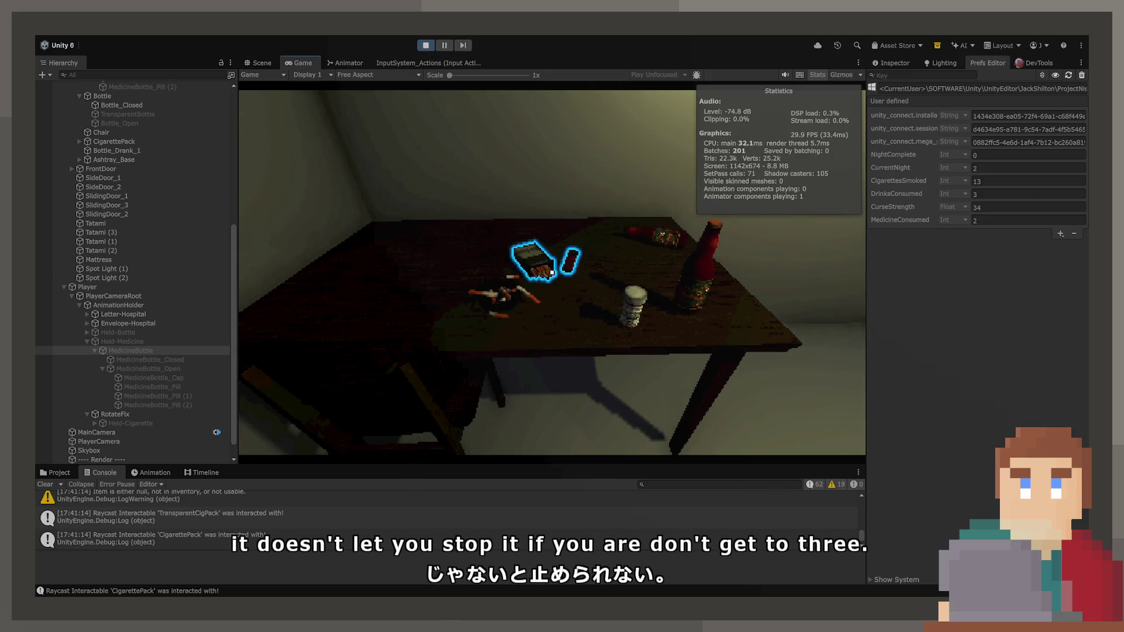
click(128, 423)
click(891, 63)
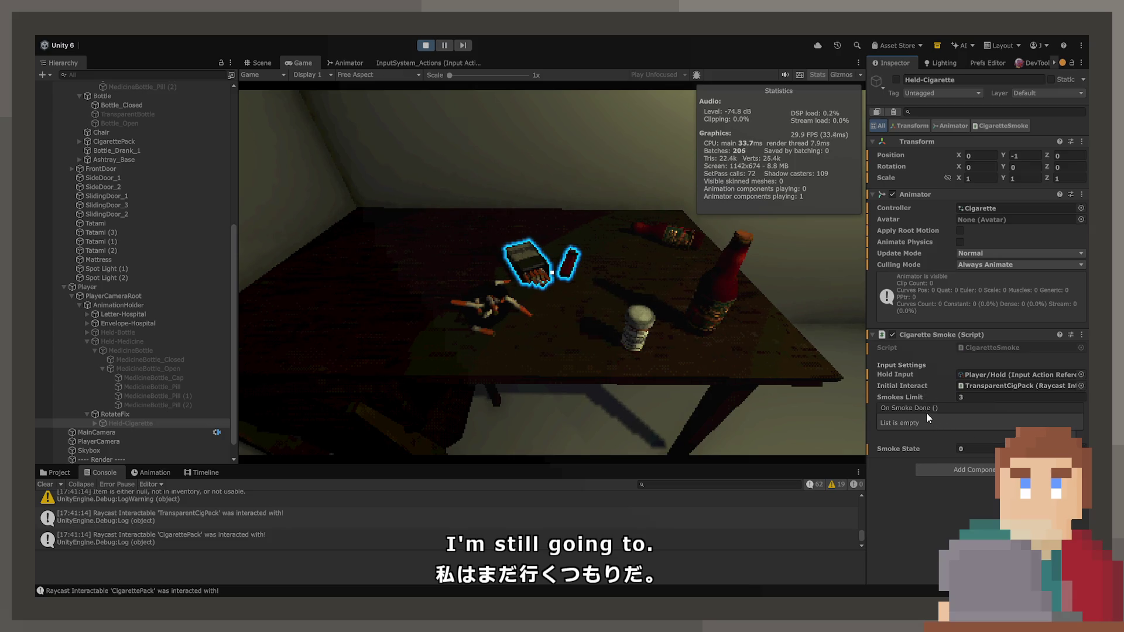
In the Scene view, frame the ashtray and check each smoked Cig_Smoked cigarette in it.
click(351, 287)
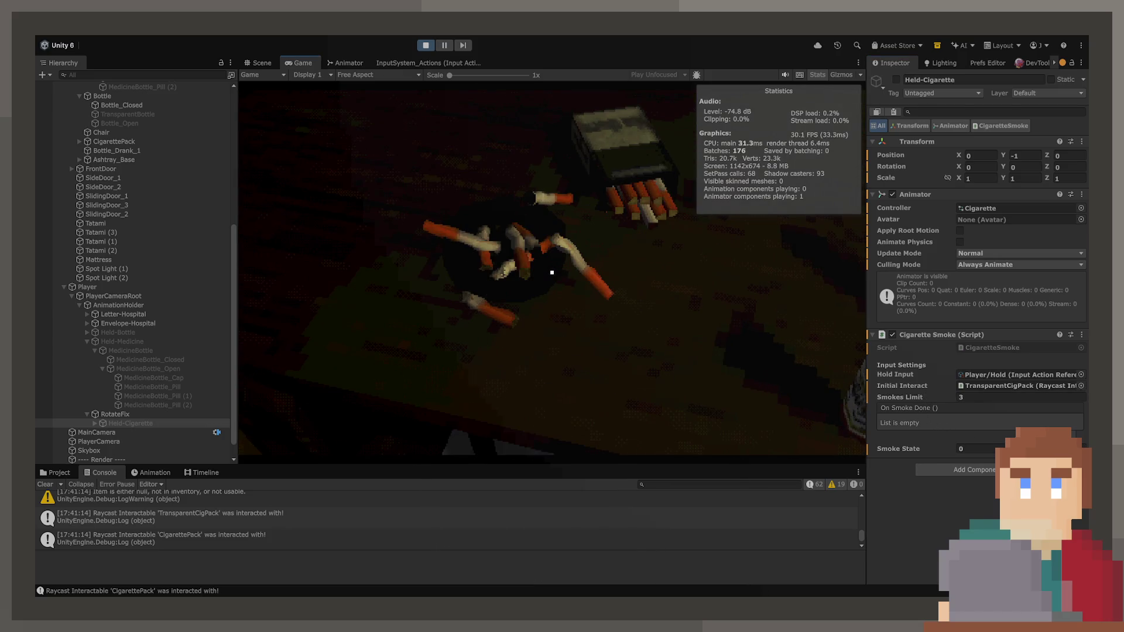
scroll(88, 179, up, 10)
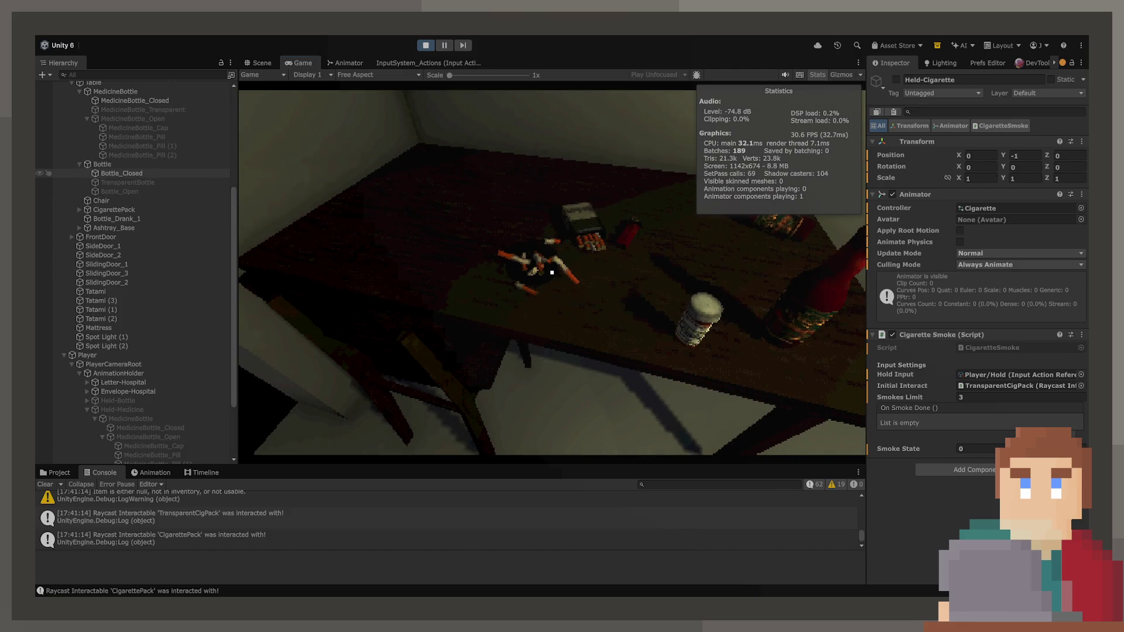
click(253, 64)
scroll(405, 305, down, 5)
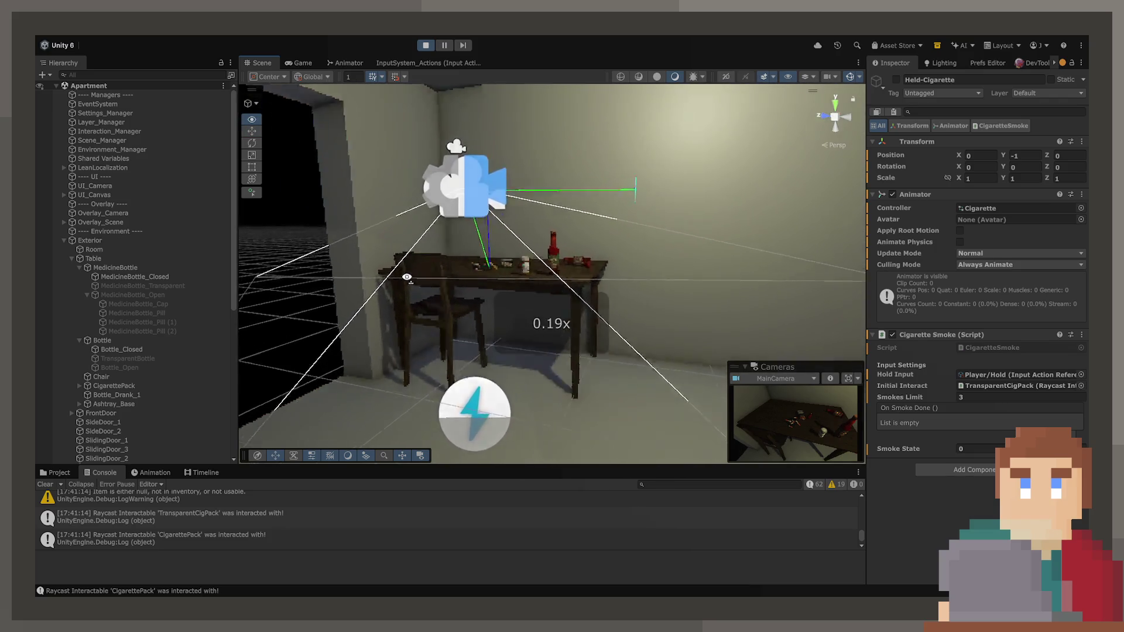
scroll(178, 266, down, 3)
key(f)
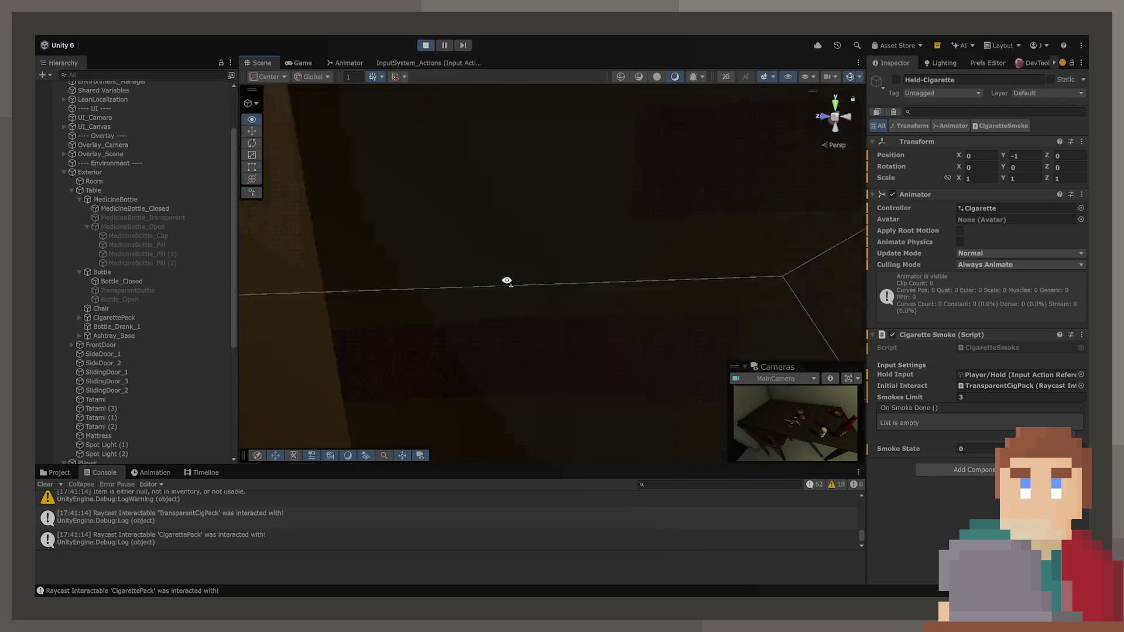
click(548, 384)
key(f)
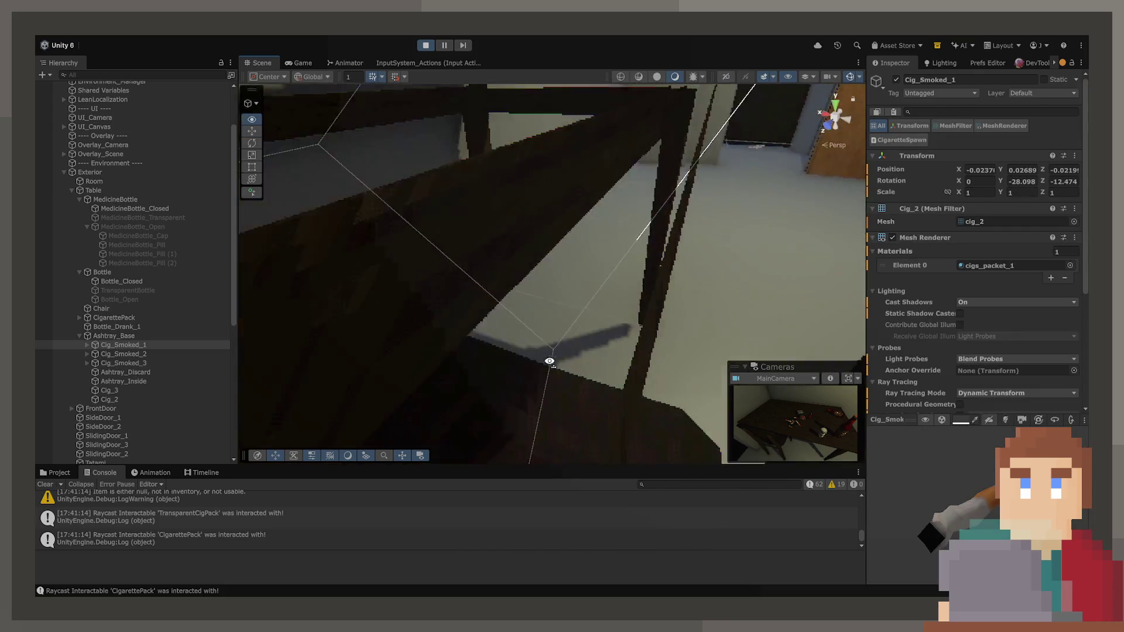
click(536, 347)
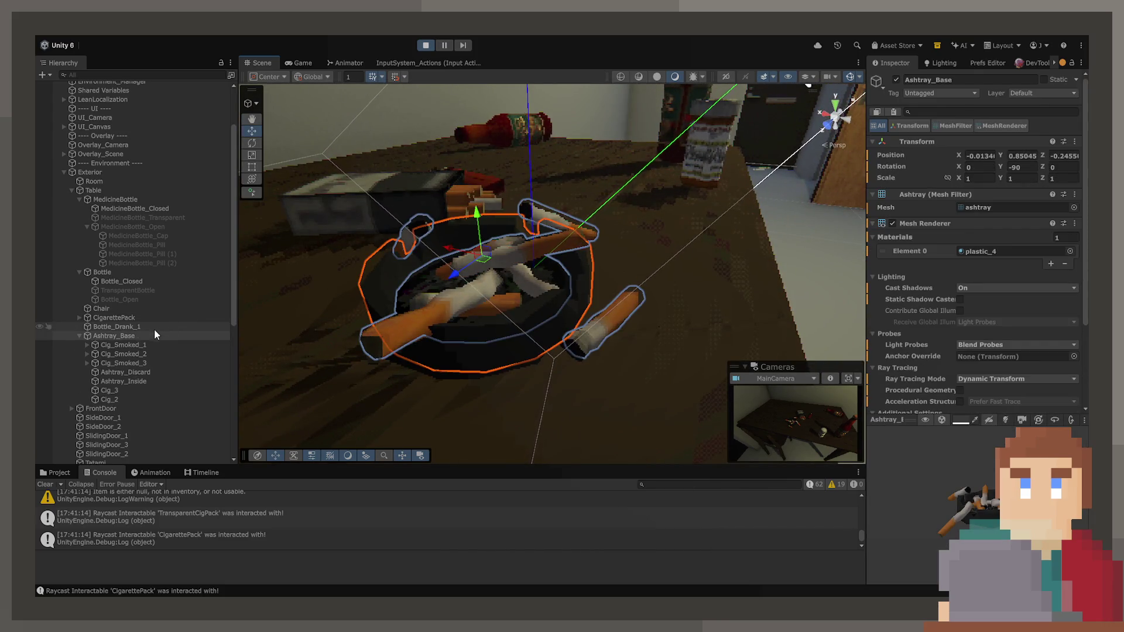
key(Down)
key(Down)
key(Down)
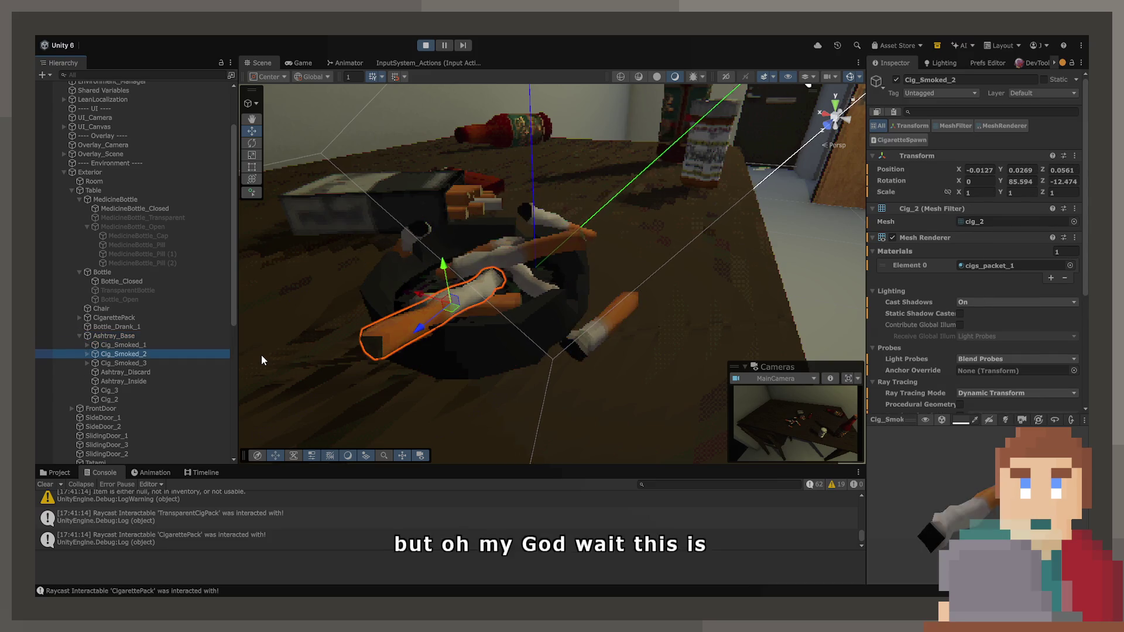
key(Up)
key(Up)
key(Up)
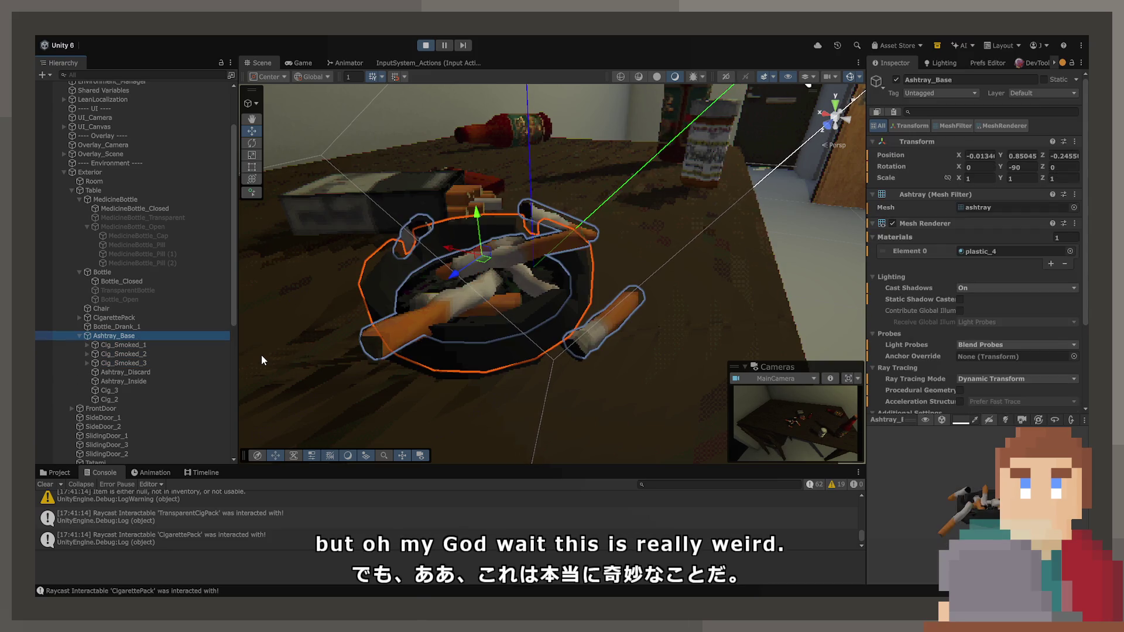
mouse_move(297, 337)
mouse_down()
mouse_move(445, 208)
mouse_move(679, 227)
mouse_up()
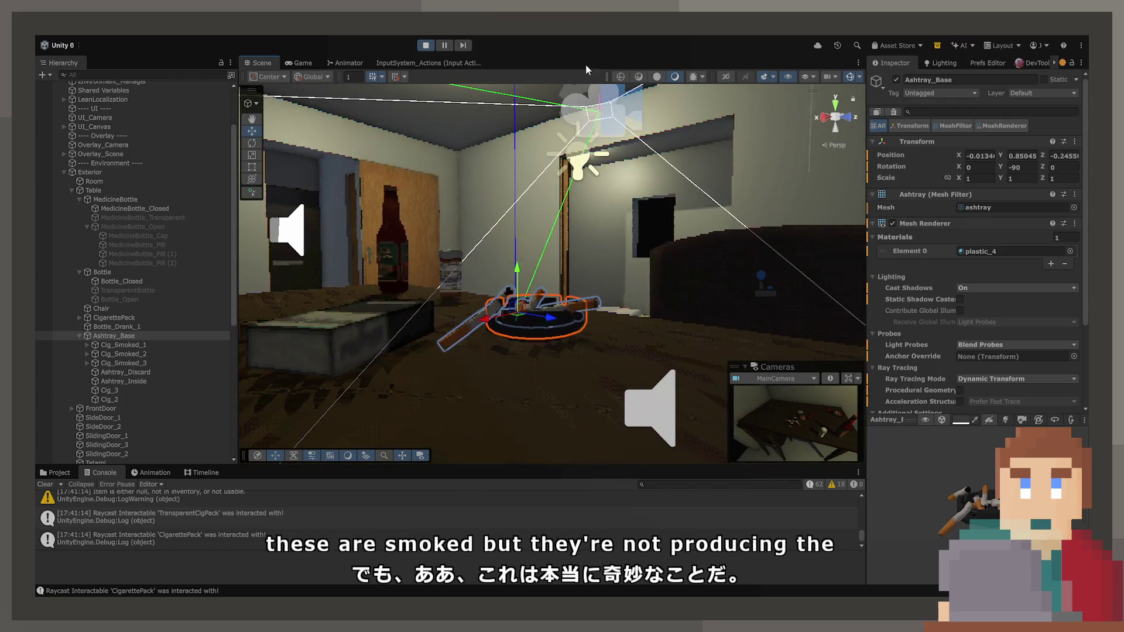
Restart the playtest and return to CigaretteSmoke.cs at the closing brace on line 101.
click(426, 45)
click(426, 45)
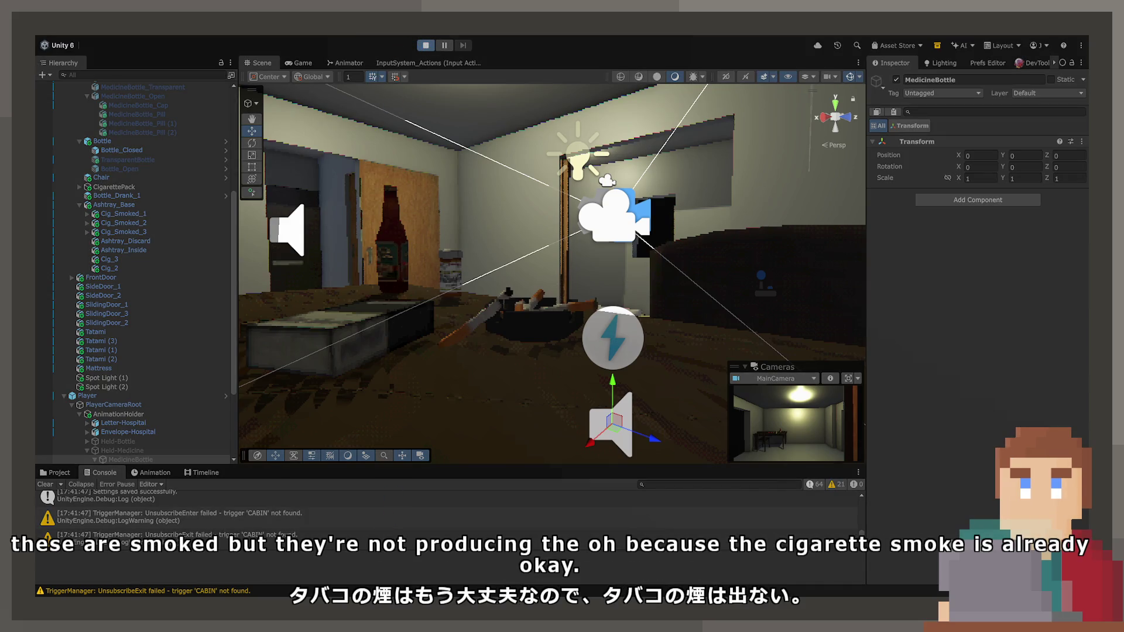
key(alt+Tab)
click(527, 283)
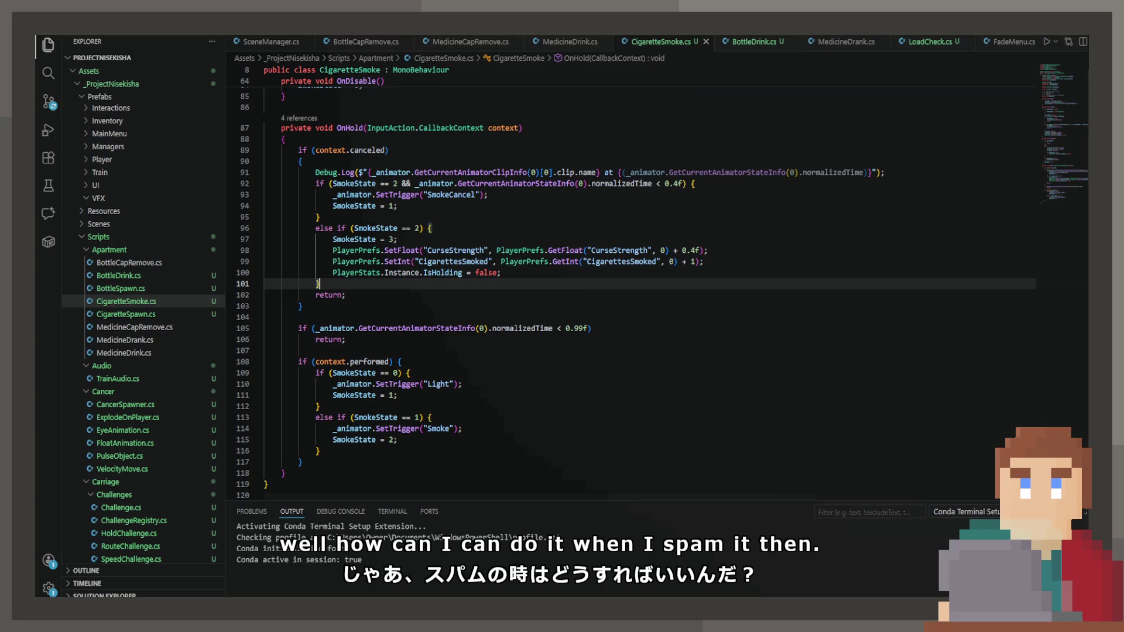
In the Game view, pick up and light a cigarette, then show the Prefs Editor values.
key(alt+Tab)
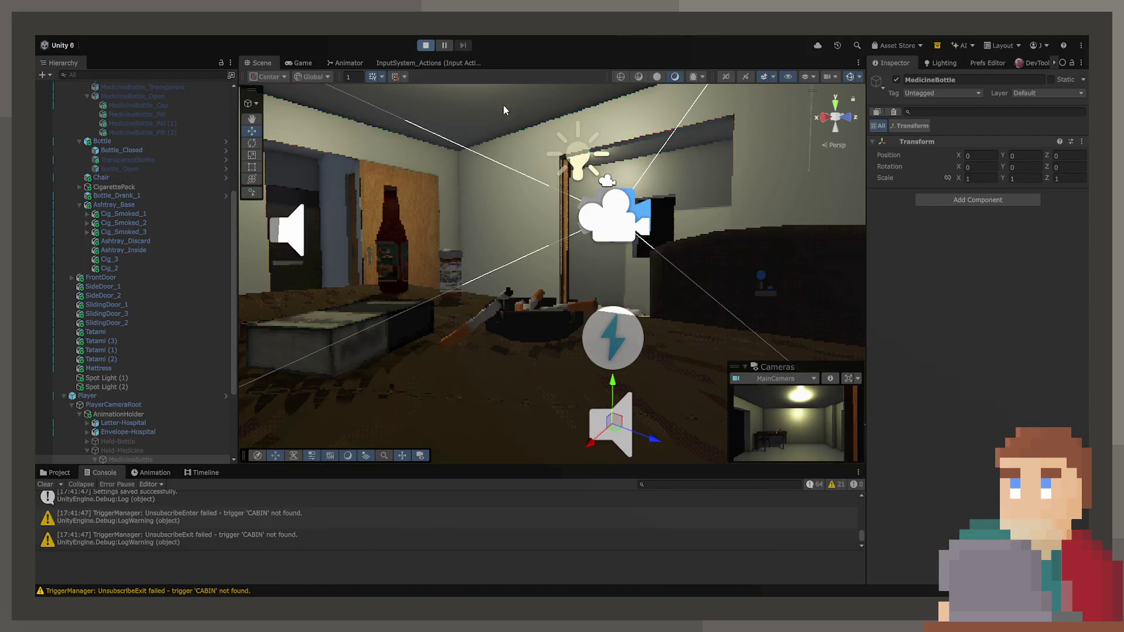
click(308, 62)
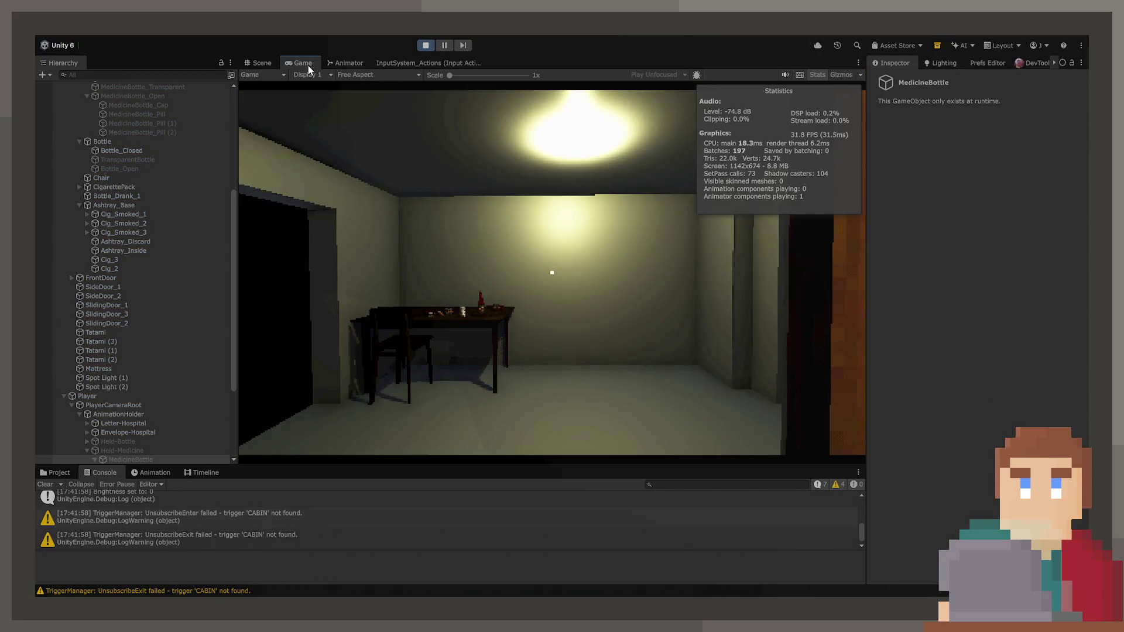
key(w)
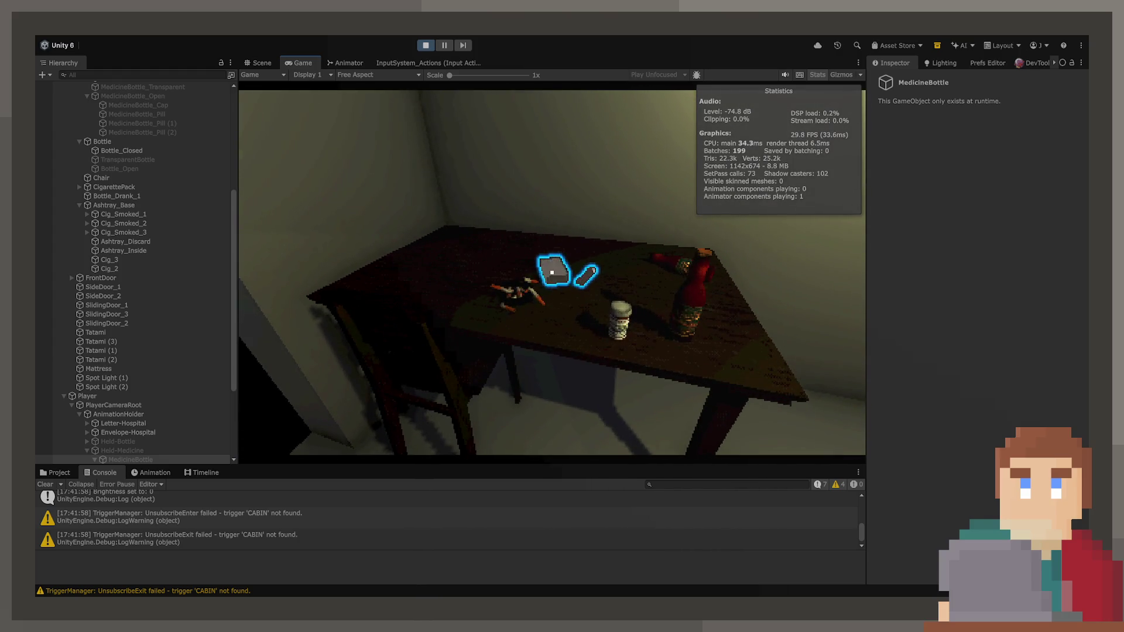
key(e)
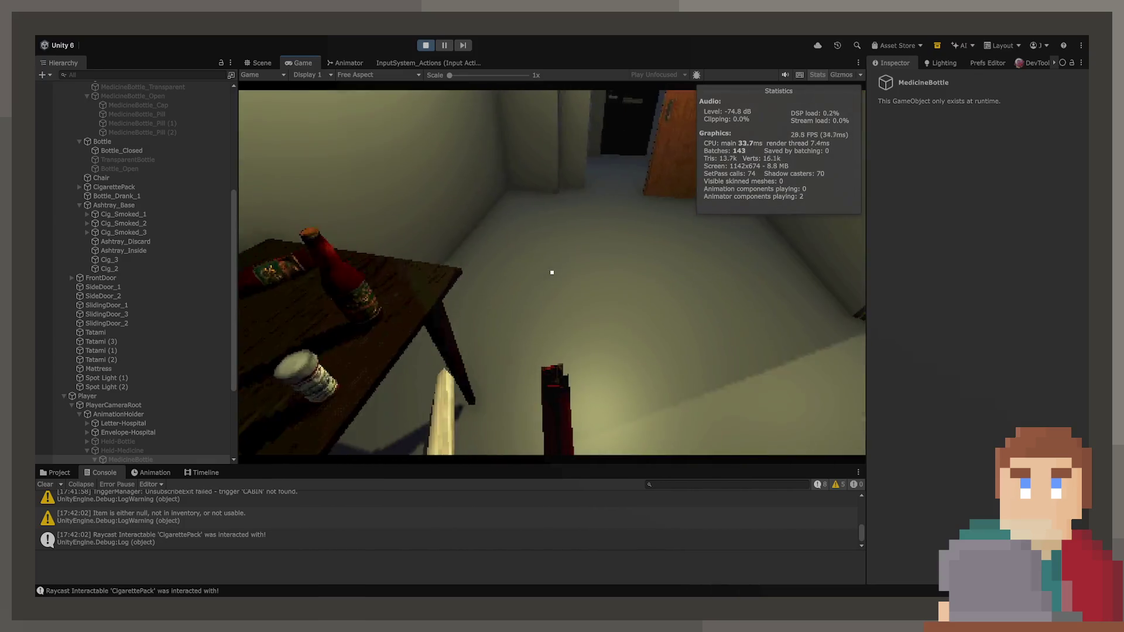
click(552, 272)
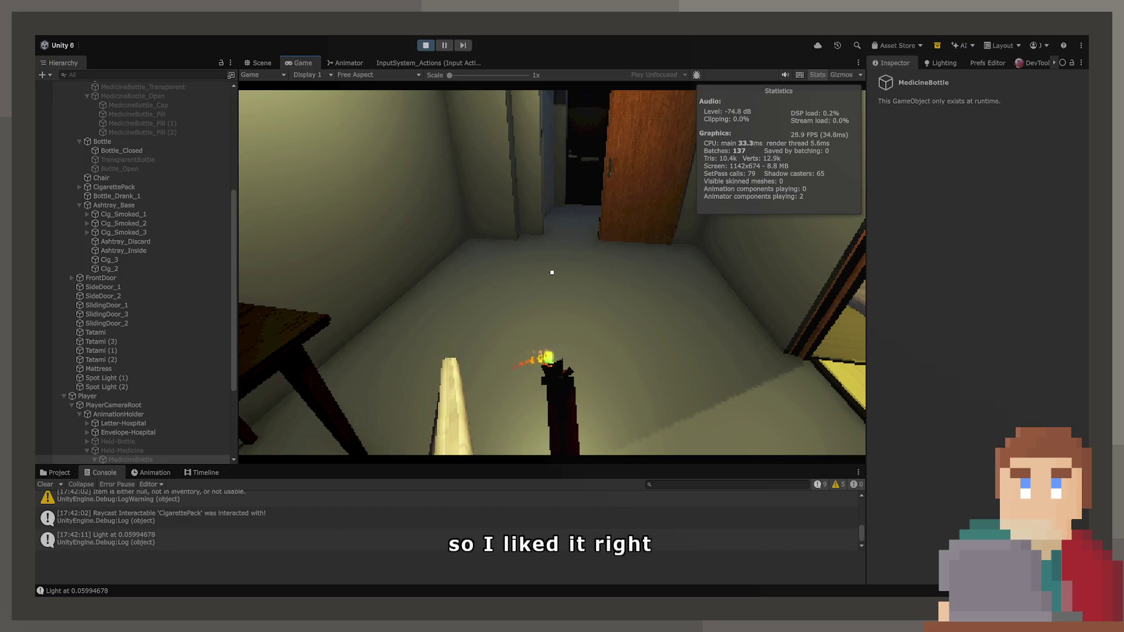
click(988, 62)
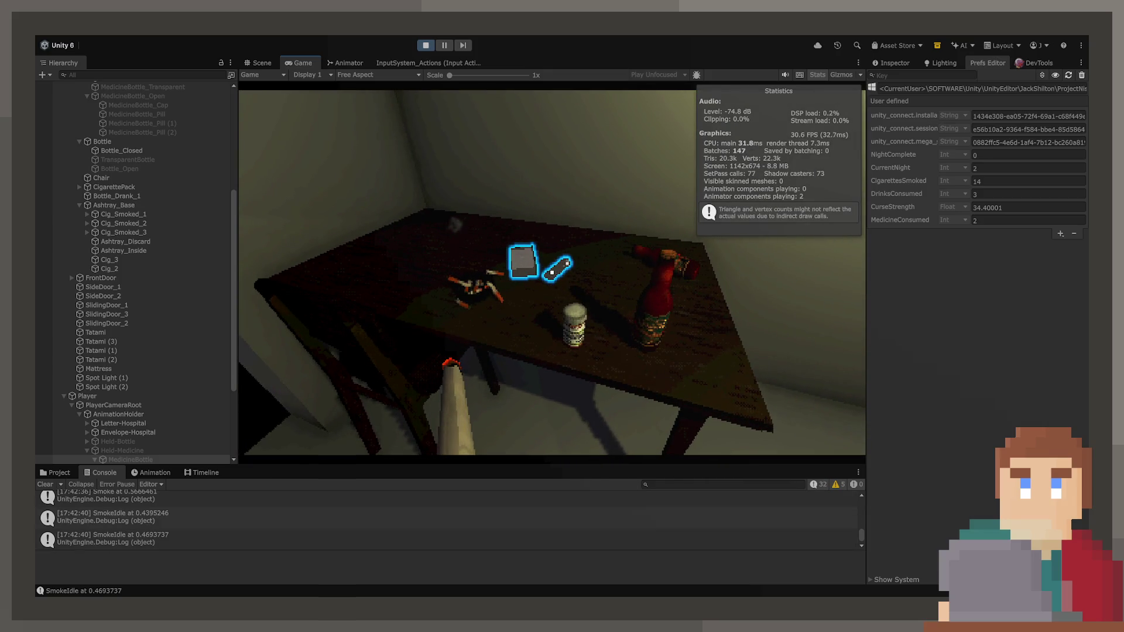
Pick up the pack again and smoke in the lit room, bringing CigarettesSmoked to 15.
key(e)
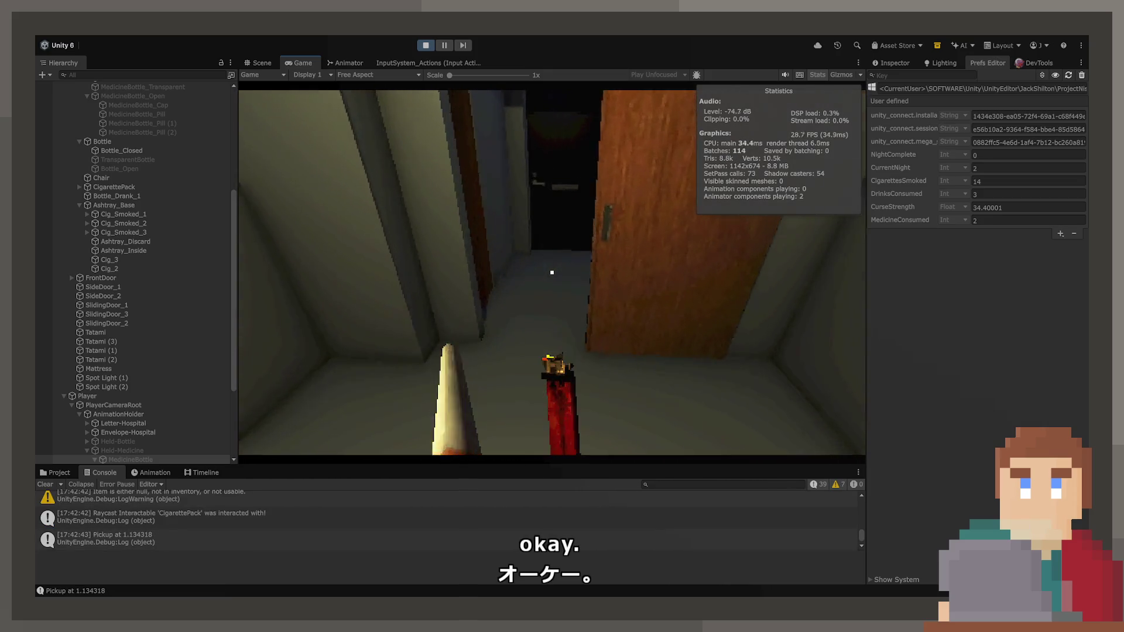
key(w)
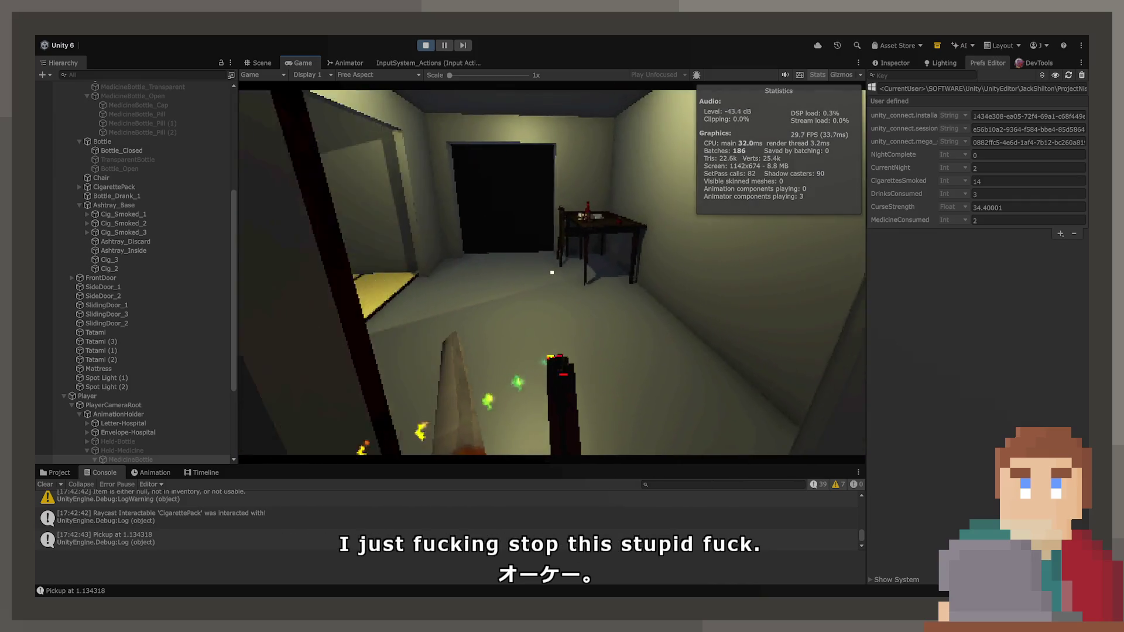
click(552, 272)
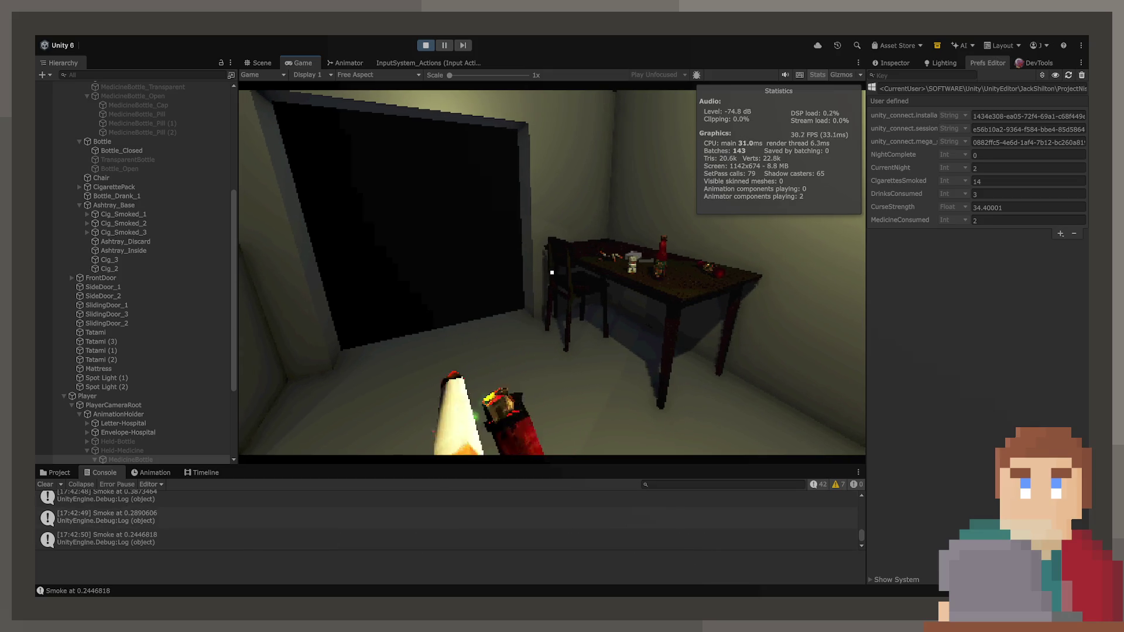
key(w)
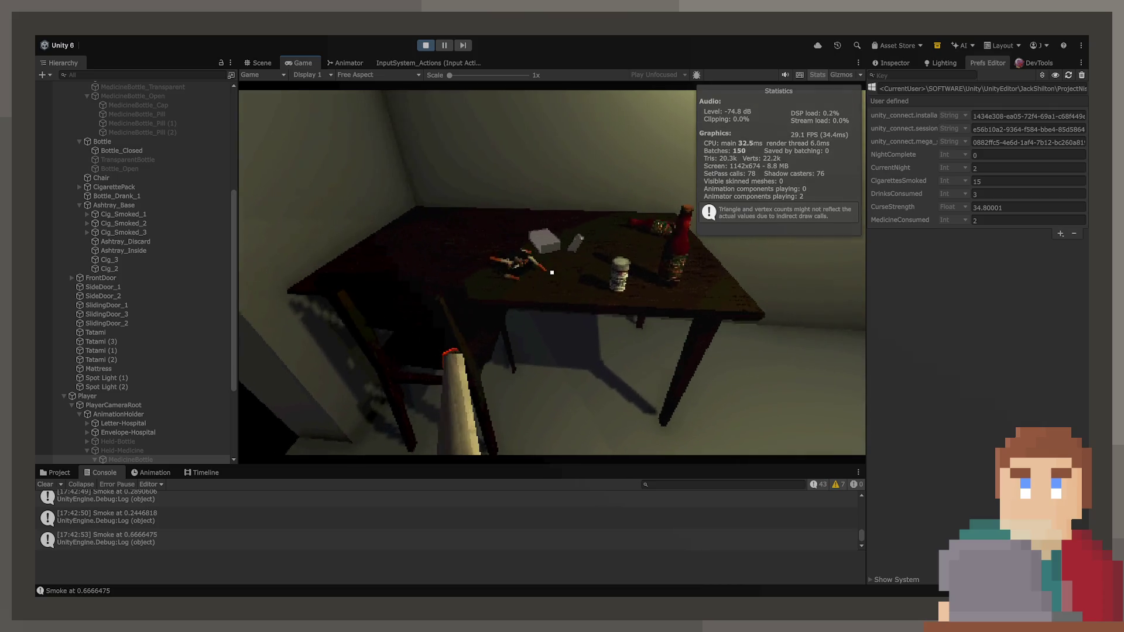
click(552, 272)
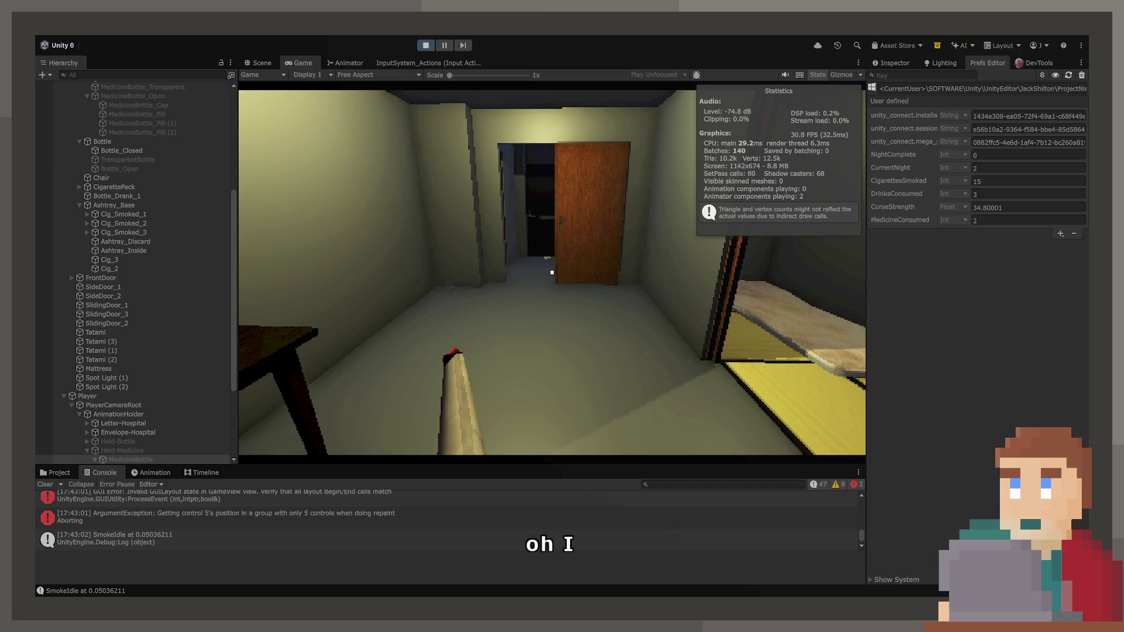
Stop the playtest and inspect the normalizedTime < 0.4f hold-cancel check on line 92.
key(ctrl+p)
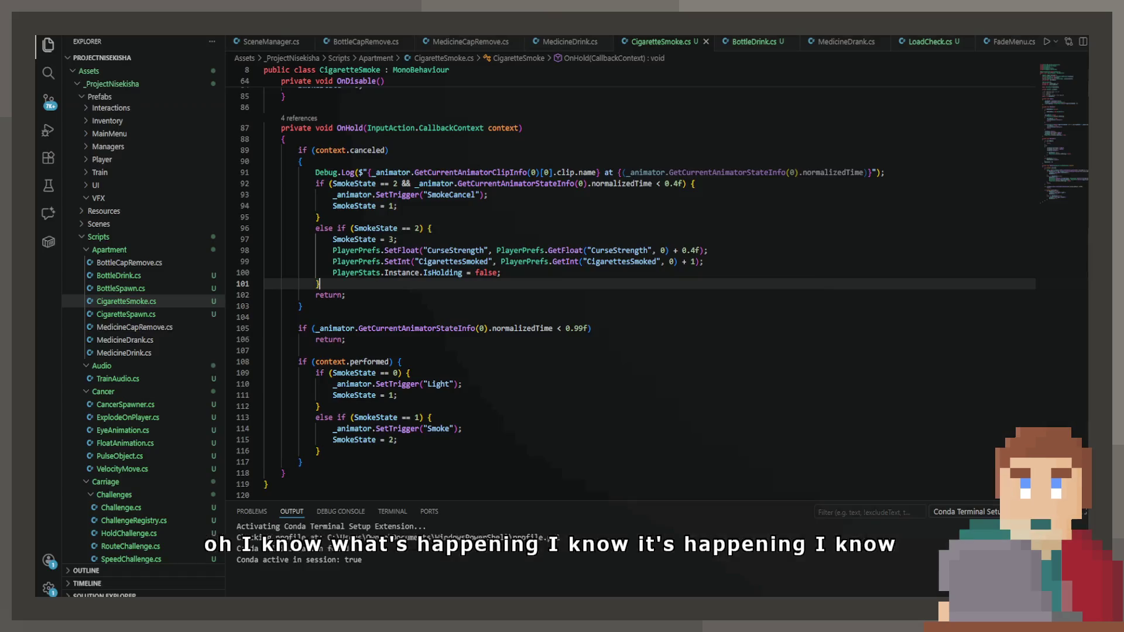
click(561, 171)
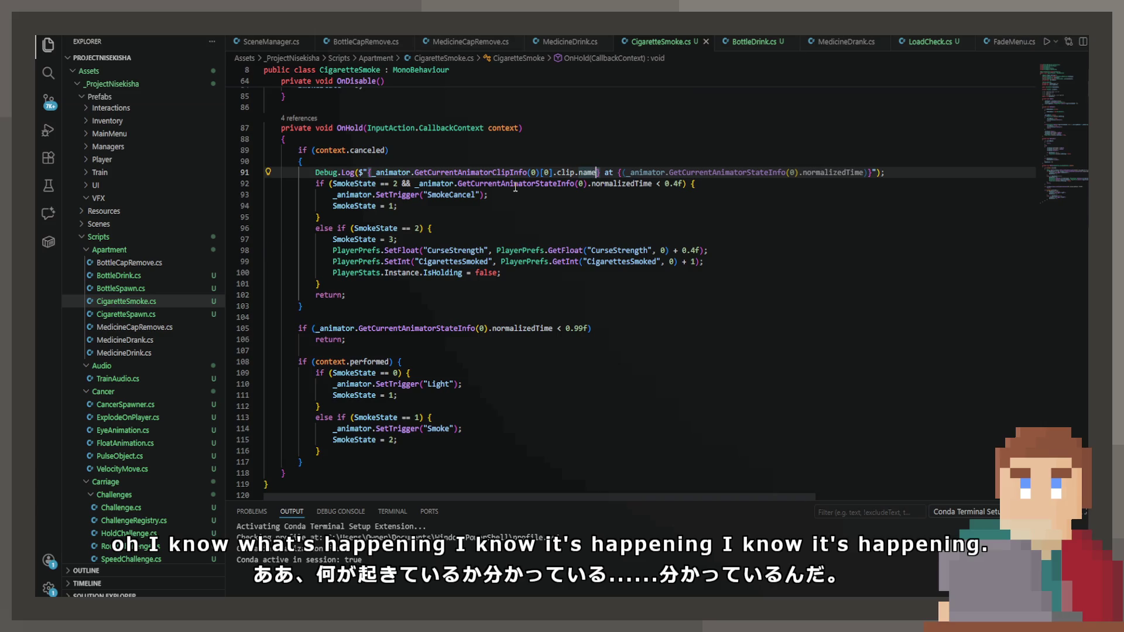
click(496, 193)
mouse_move(416, 184)
mouse_down()
mouse_move(855, 184)
mouse_move(683, 183)
mouse_up()
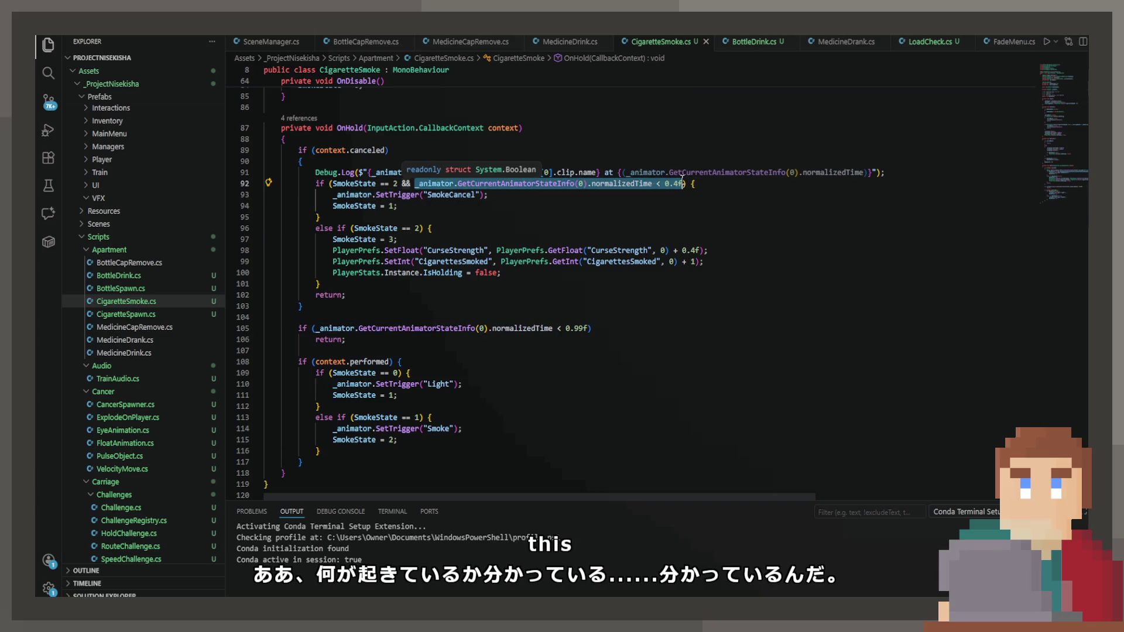
shift+click(668, 179)
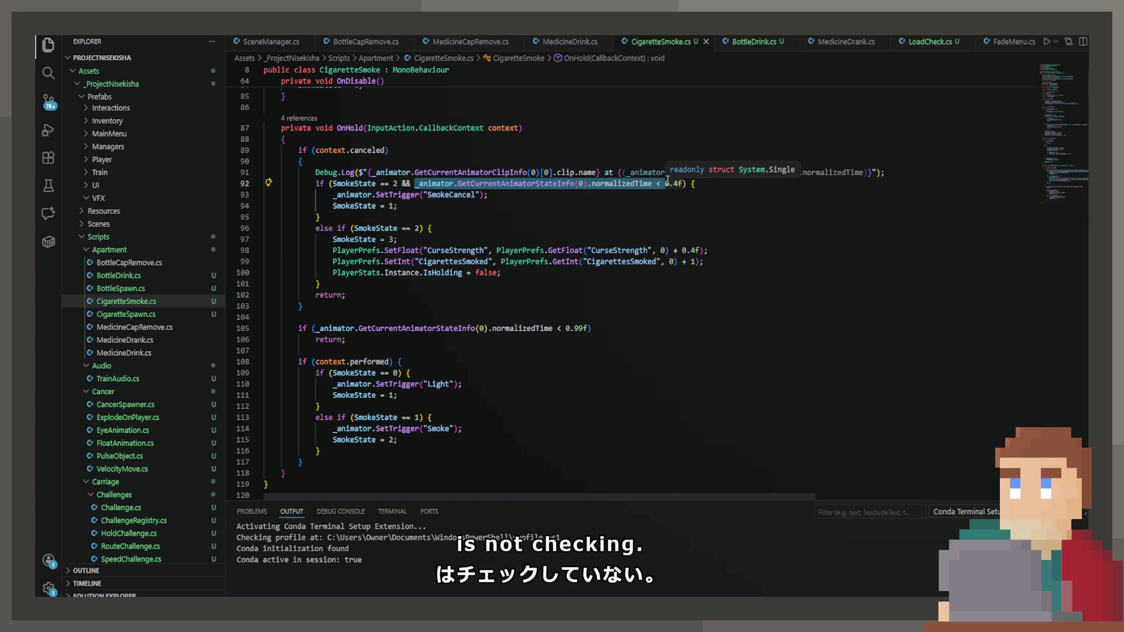
key(shift+Right)
key(shift+Right)
key(shift+Right)
click(414, 184)
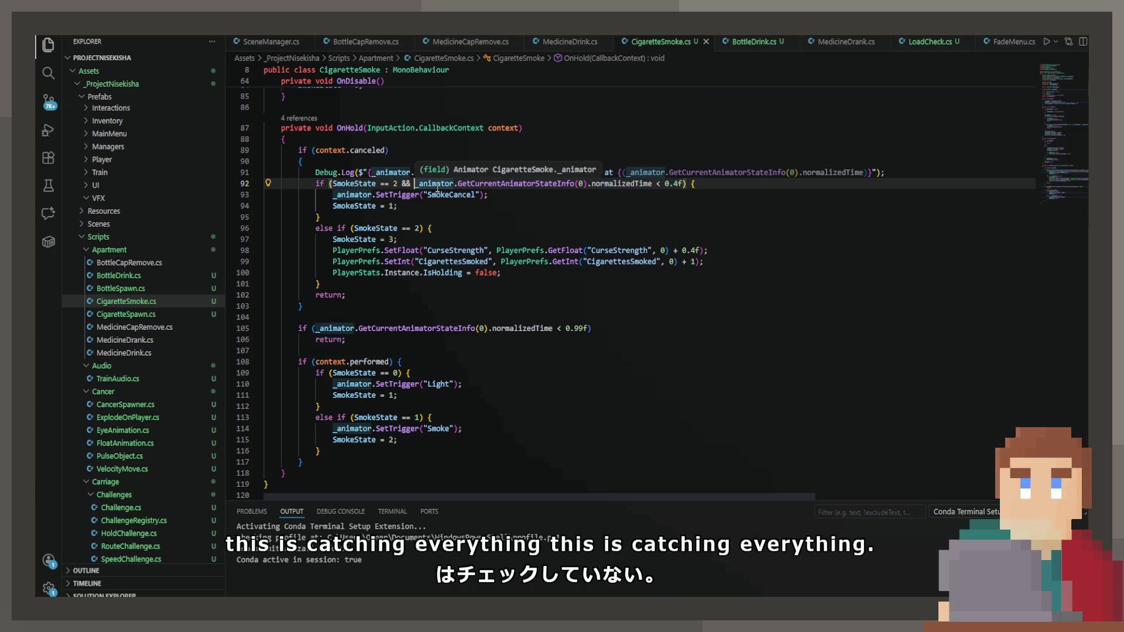
Append an && clip-name .Contains("Idle") condition after the time check on line 92.
click(682, 185)
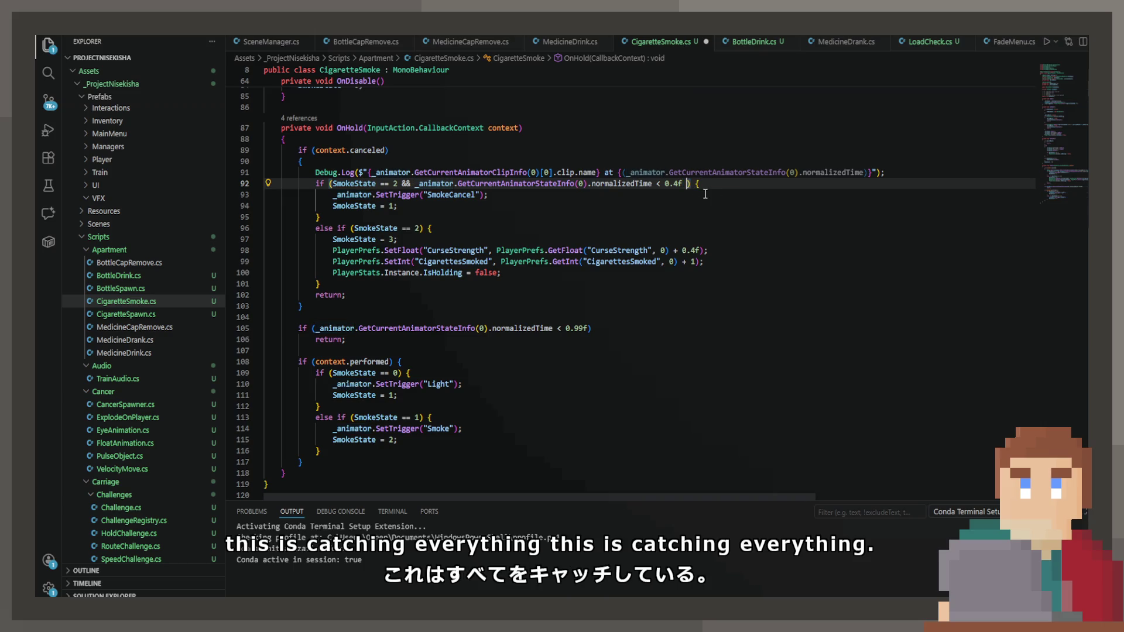
text(&&)
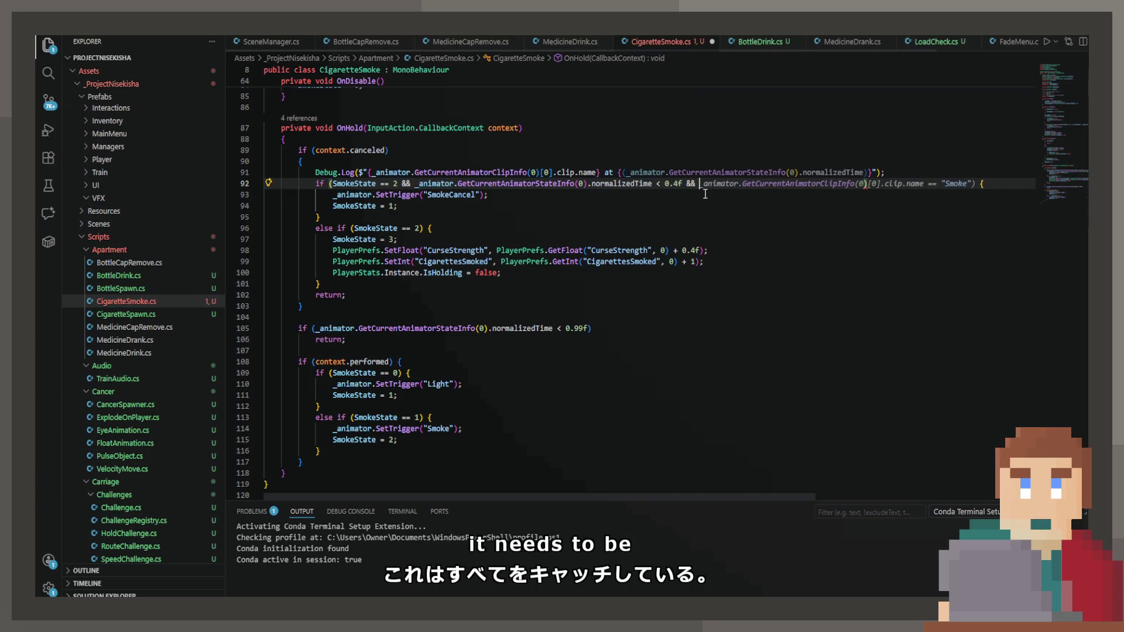
key(Tab)
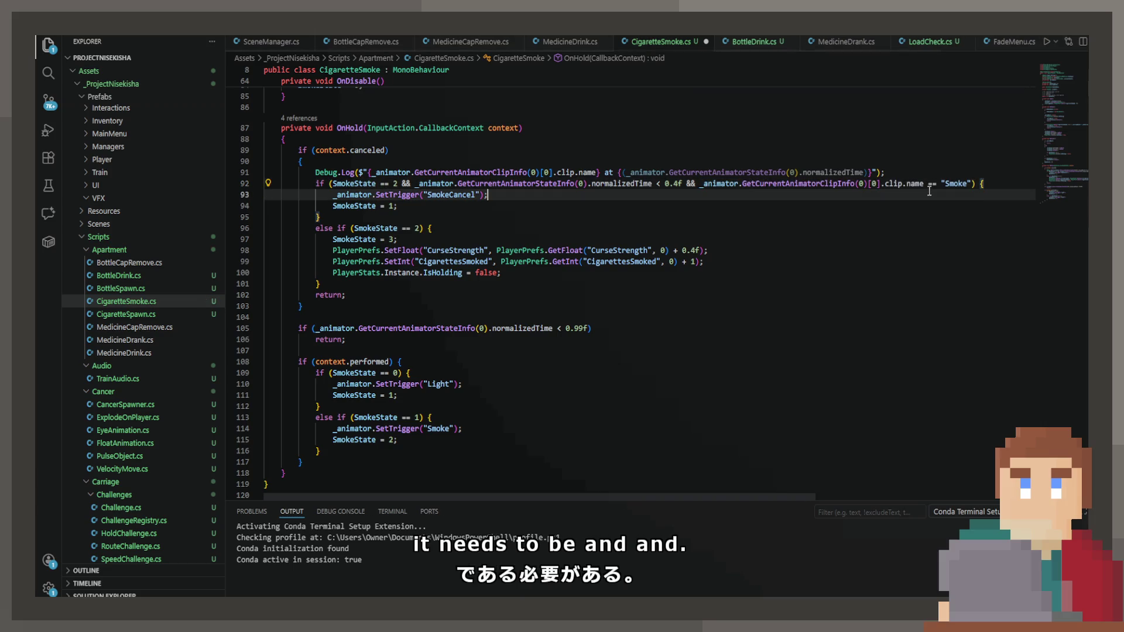
key(BackSpace)
key(BackSpace)
key(BackSpace)
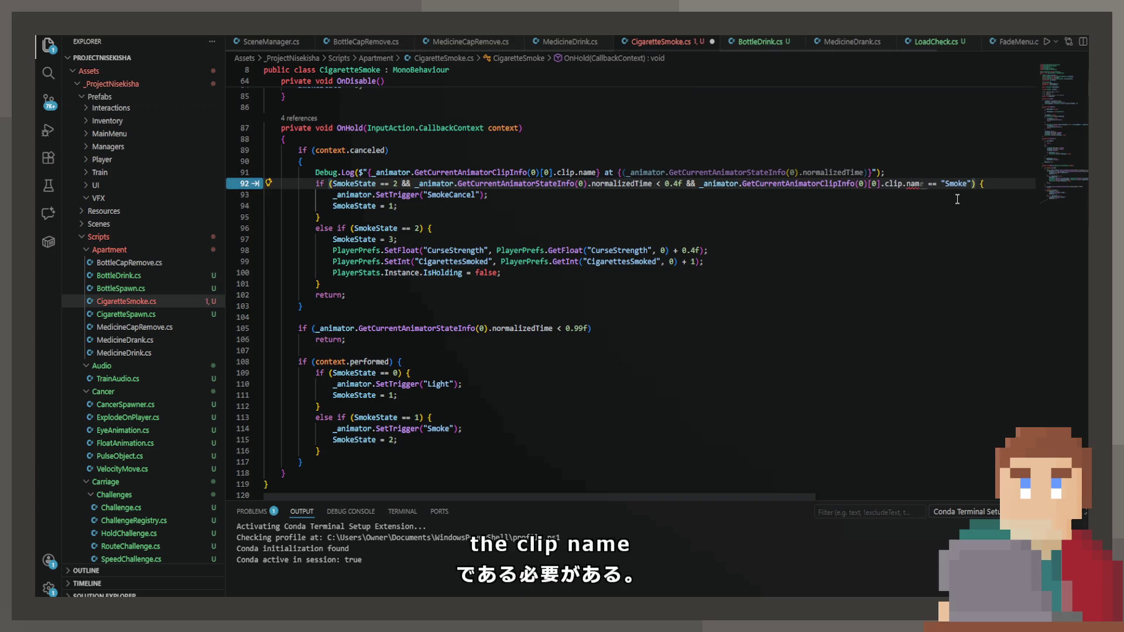
key(Delete)
key(Delete)
key(Delete)
text(.Co)
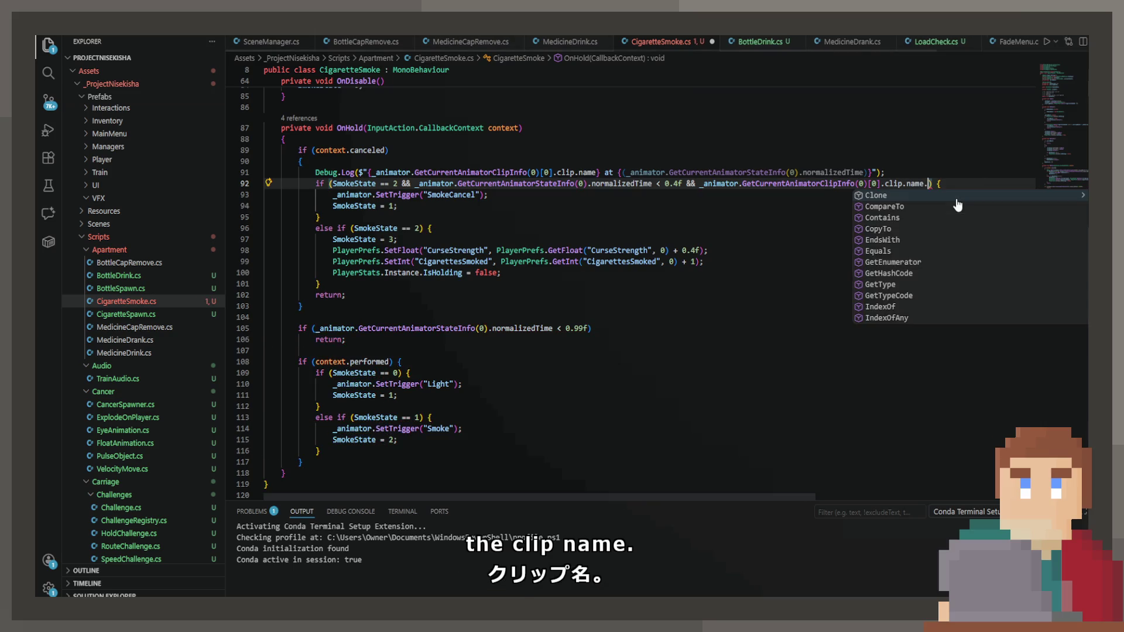
text(n)
key(Tab)
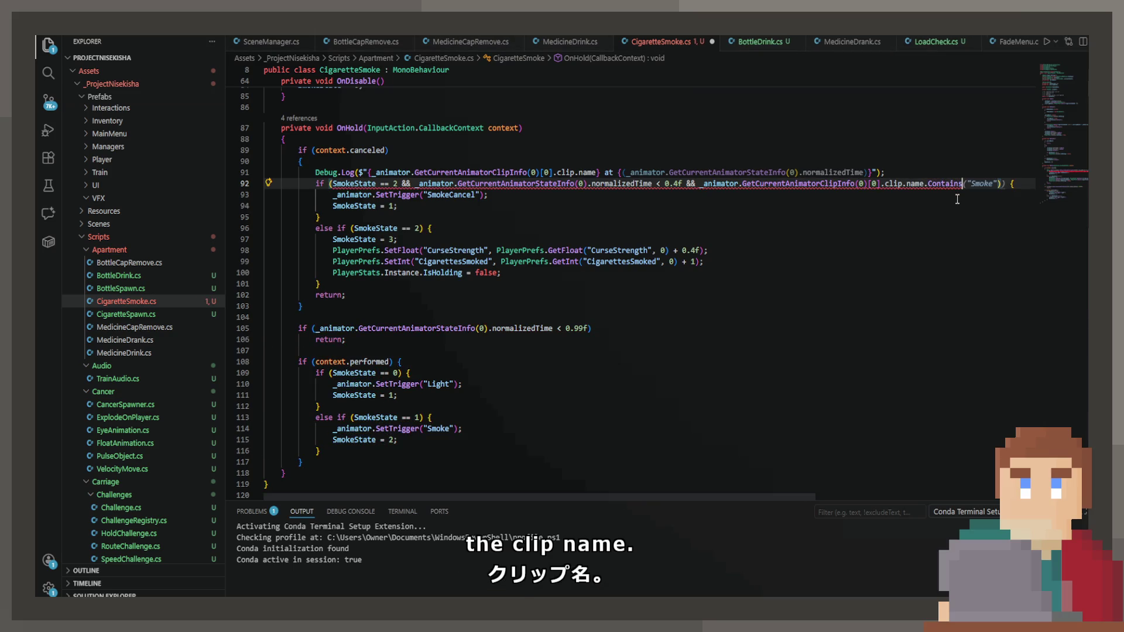
key(Tab)
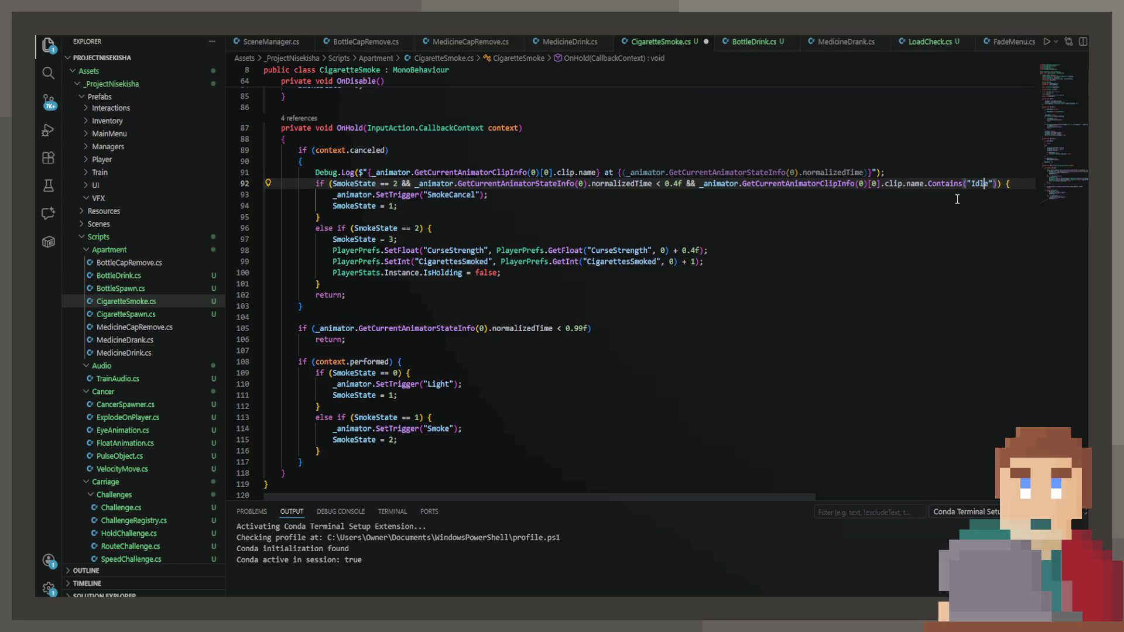
Negate the Idle clip-name check with ! and save CigaretteSmoke.cs.
key(ctrl+Left)
key(ctrl+Left)
key(ctrl+Left)
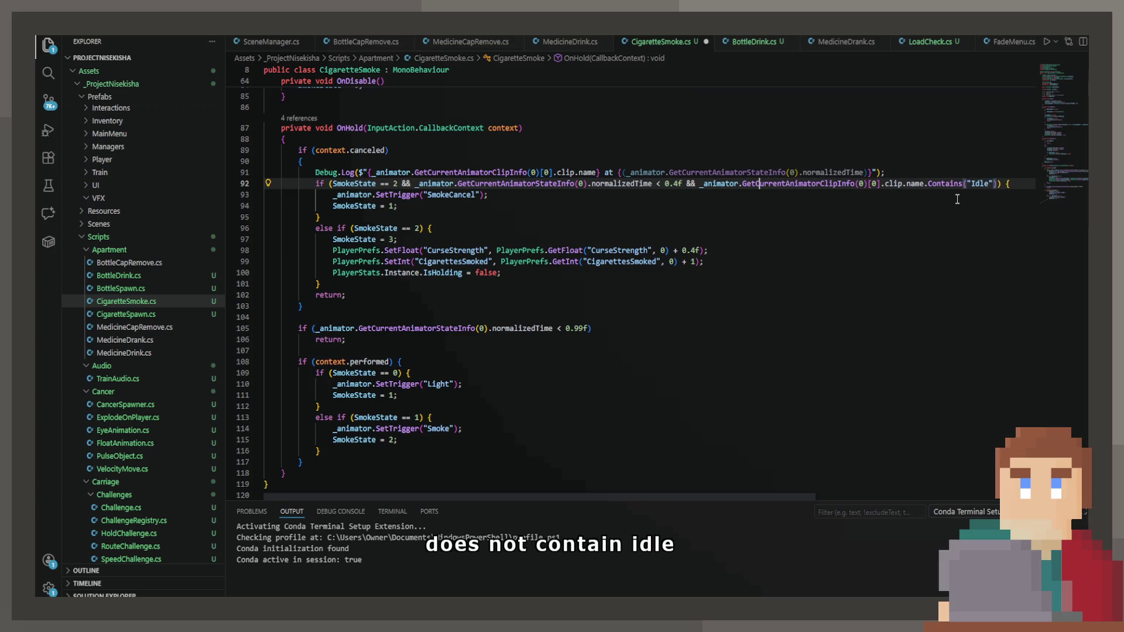
text(!)
key(ctrl+s)
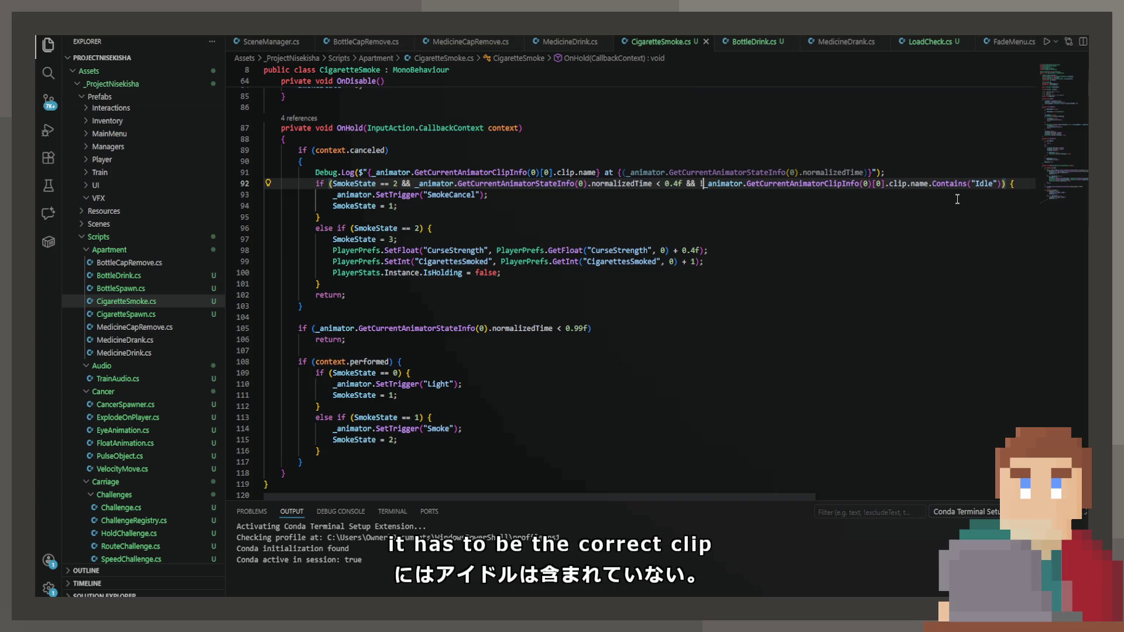
click(657, 251)
Restart the playtest, then pick up, light and smoke a cigarette so CigarettesSmoked reaches 18.
click(647, 226)
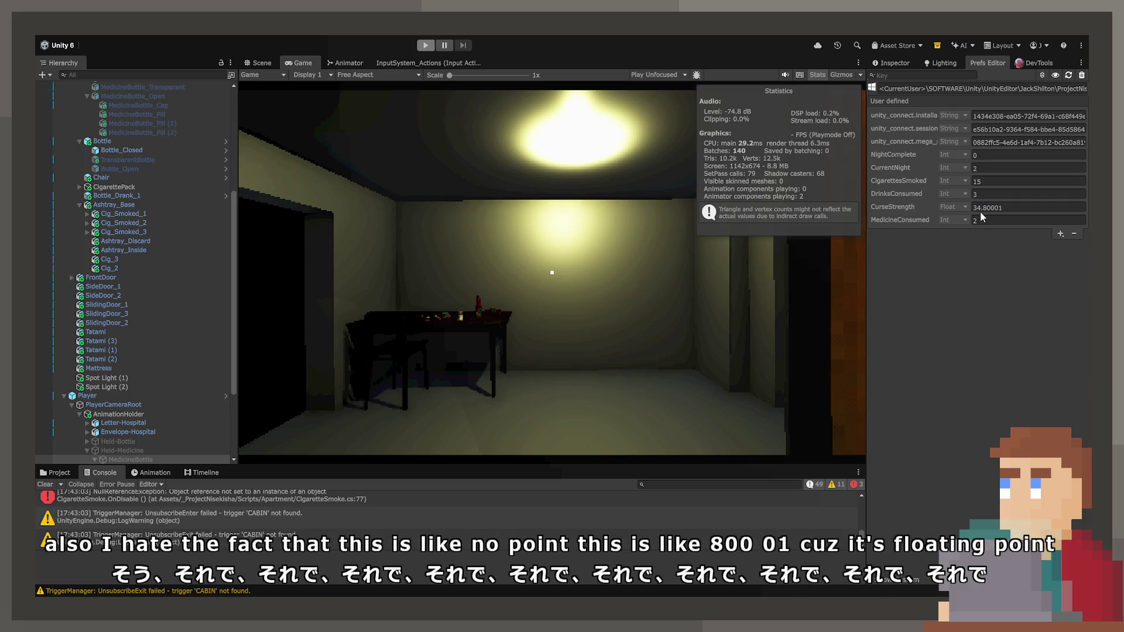
click(424, 46)
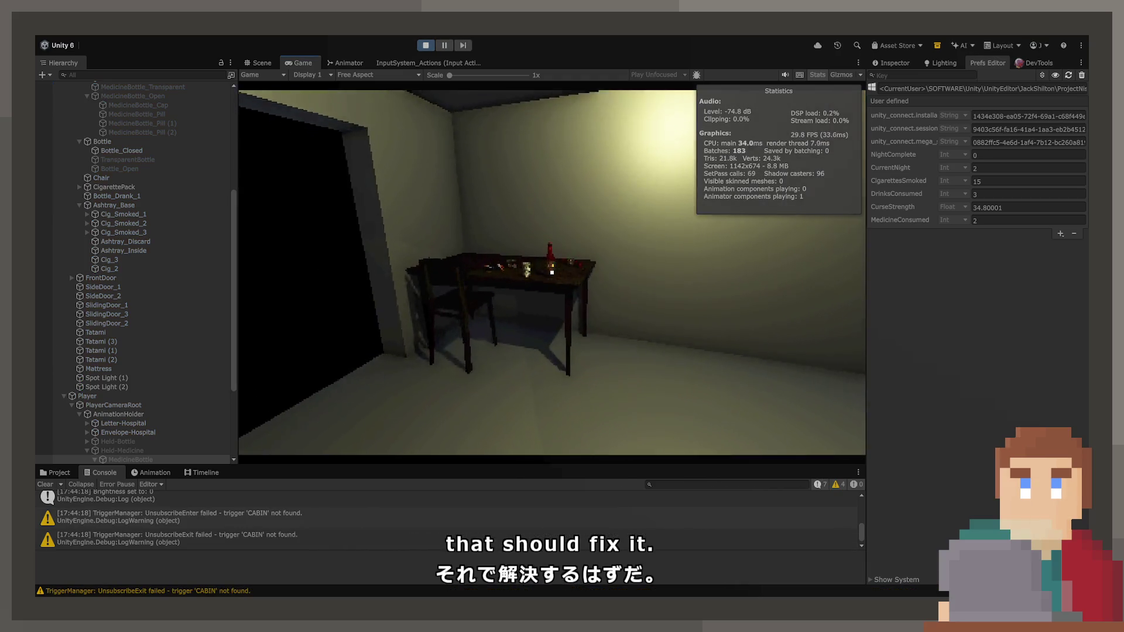
key(e)
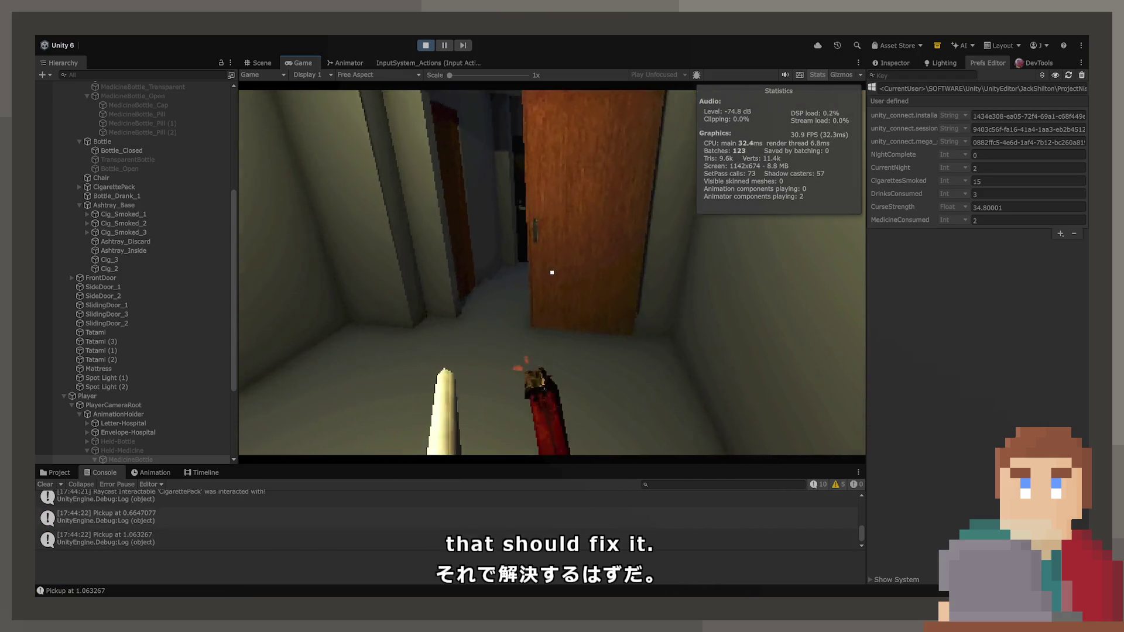
key(e)
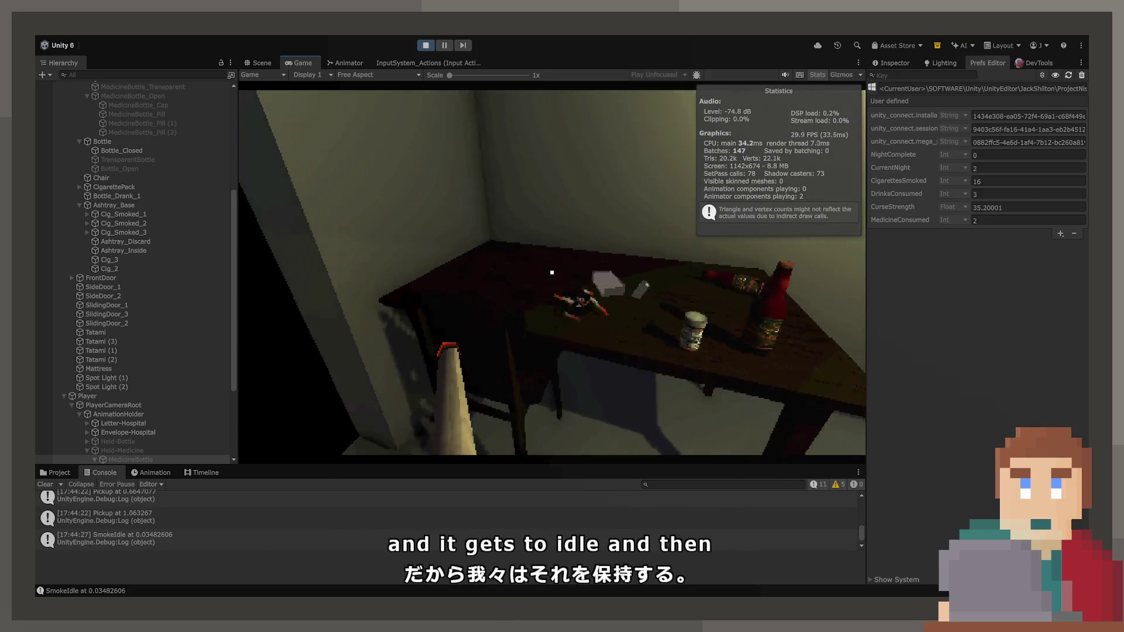
key(e)
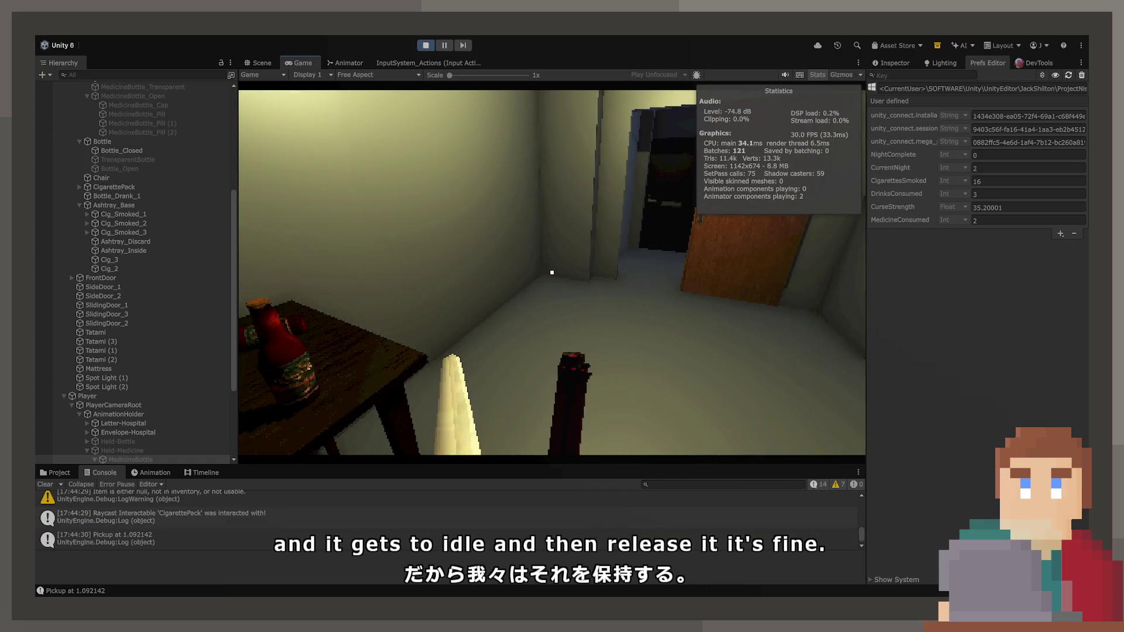
key(w)
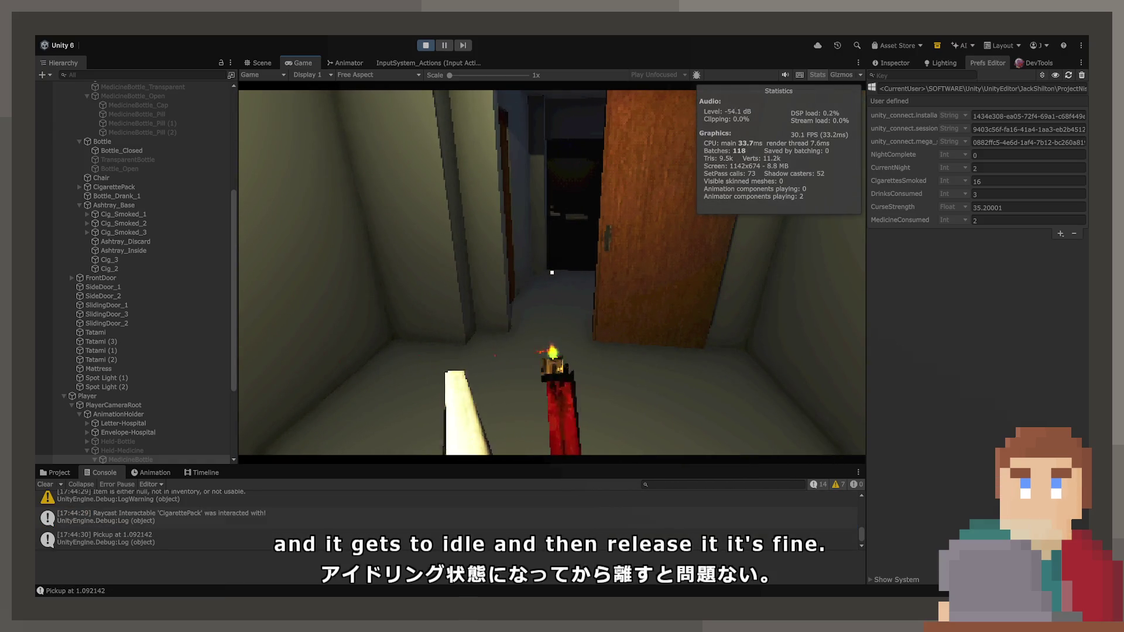
key(w)
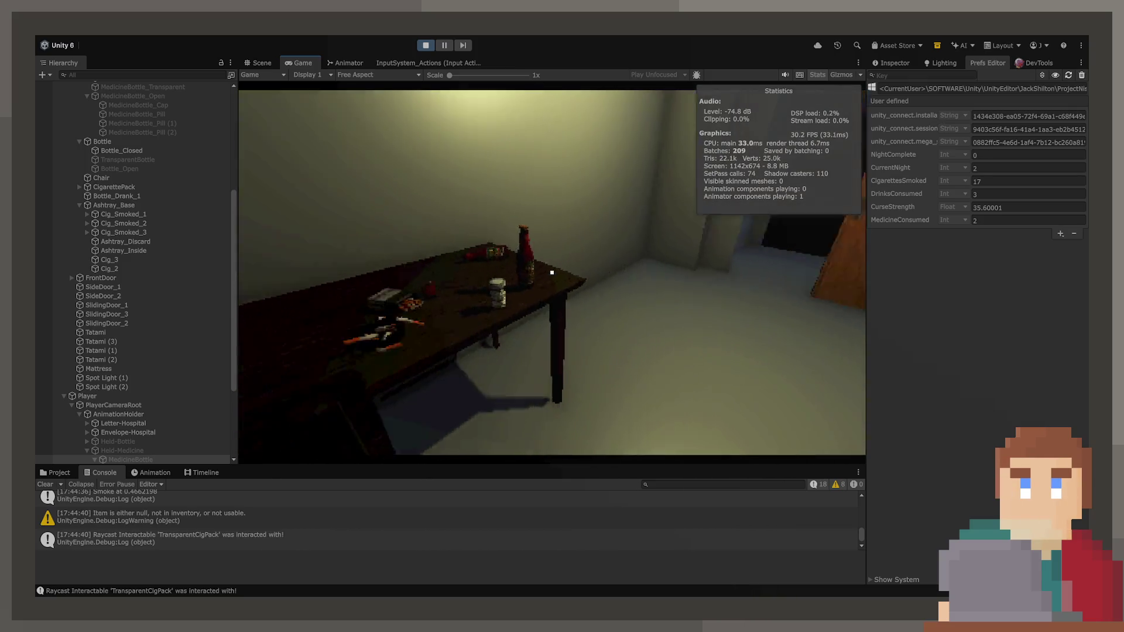
click(552, 273)
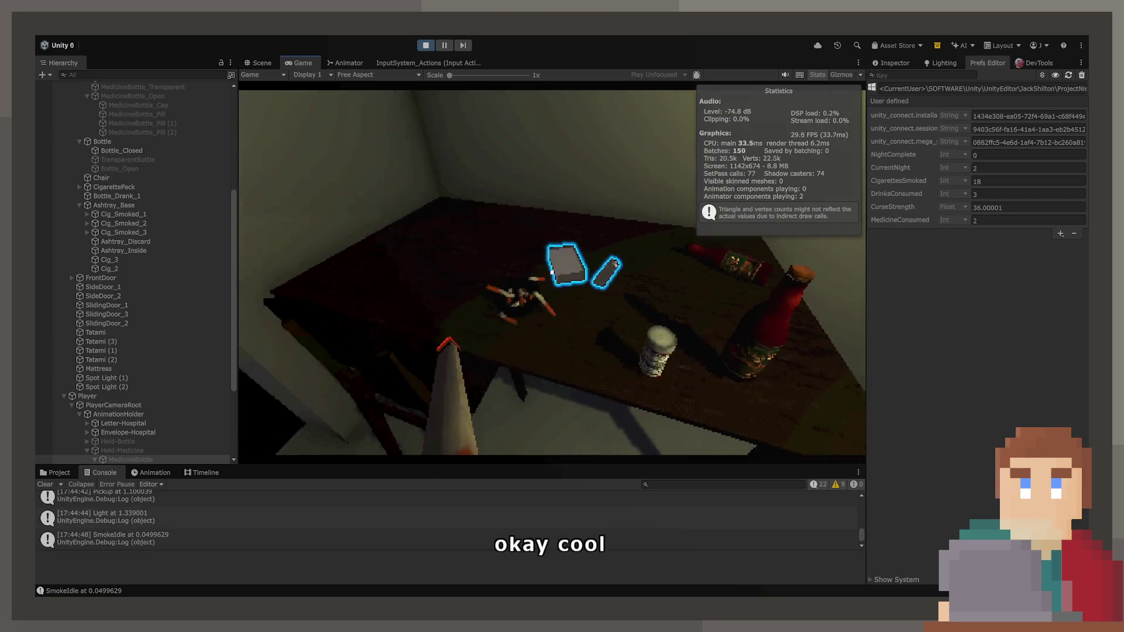
Take the medicine and put it back, then drink from the red bottle and set it down.
click(552, 272)
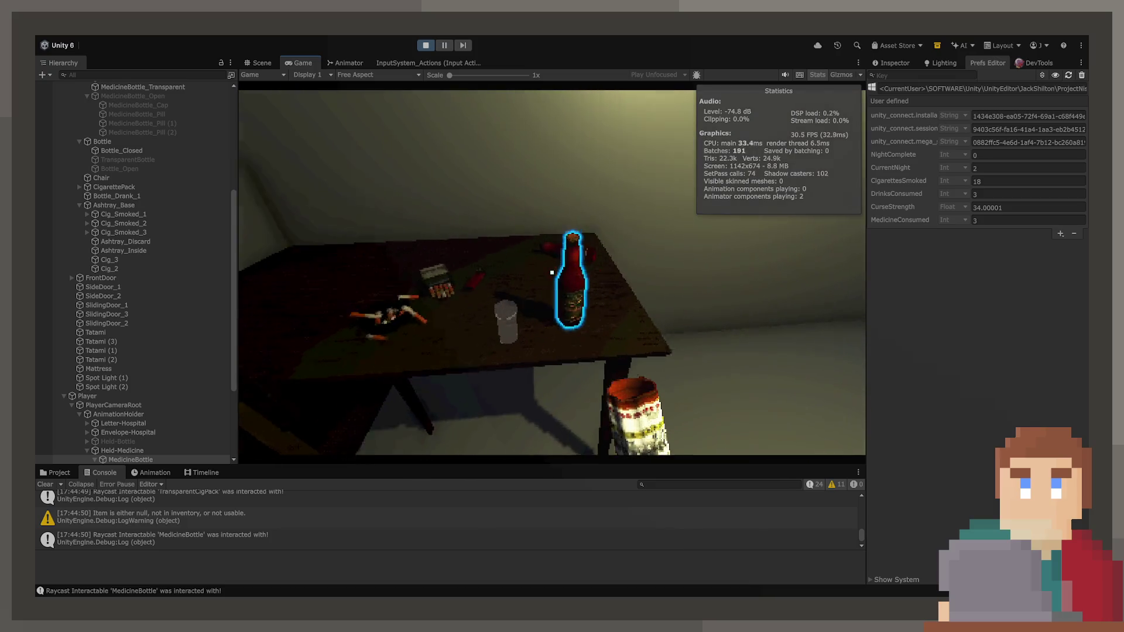
click(552, 272)
click(551, 272)
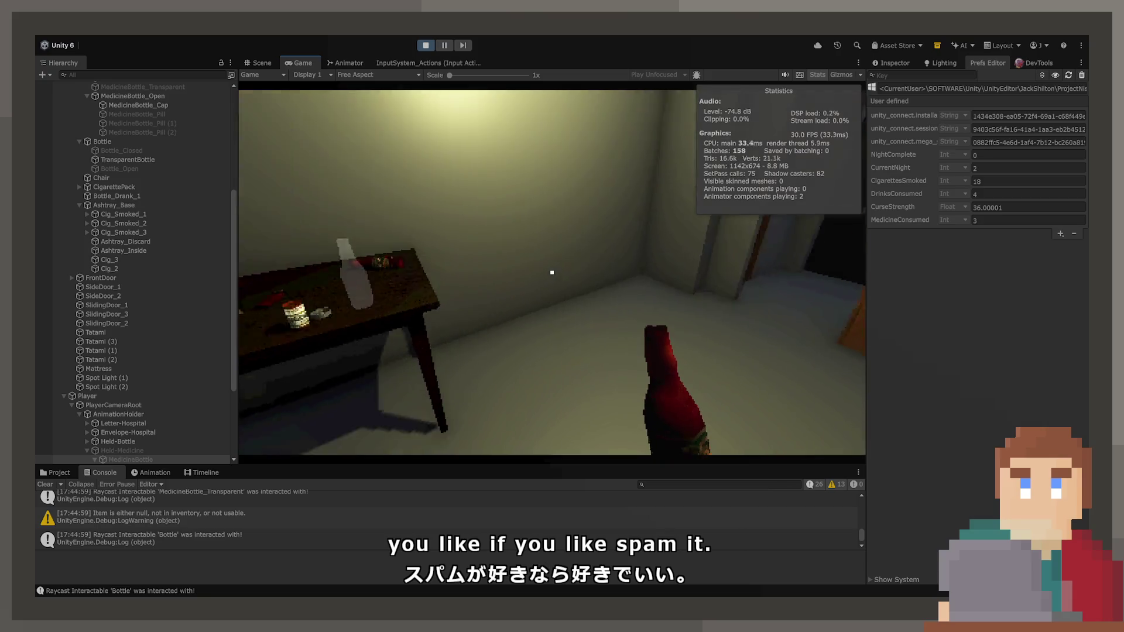
click(552, 272)
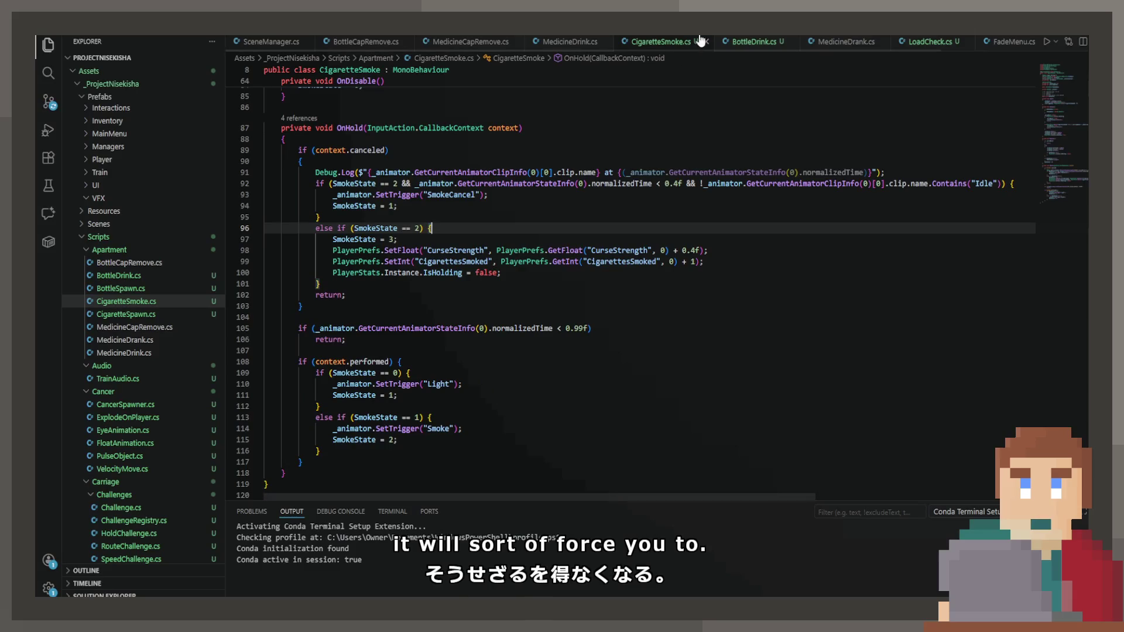
In BottleDrink.cs OnHold, highlight the DrinkState and GetCurrentAnimatorStateInfo uses in the line 72 condition.
click(739, 42)
scroll(530, 262, down, 5)
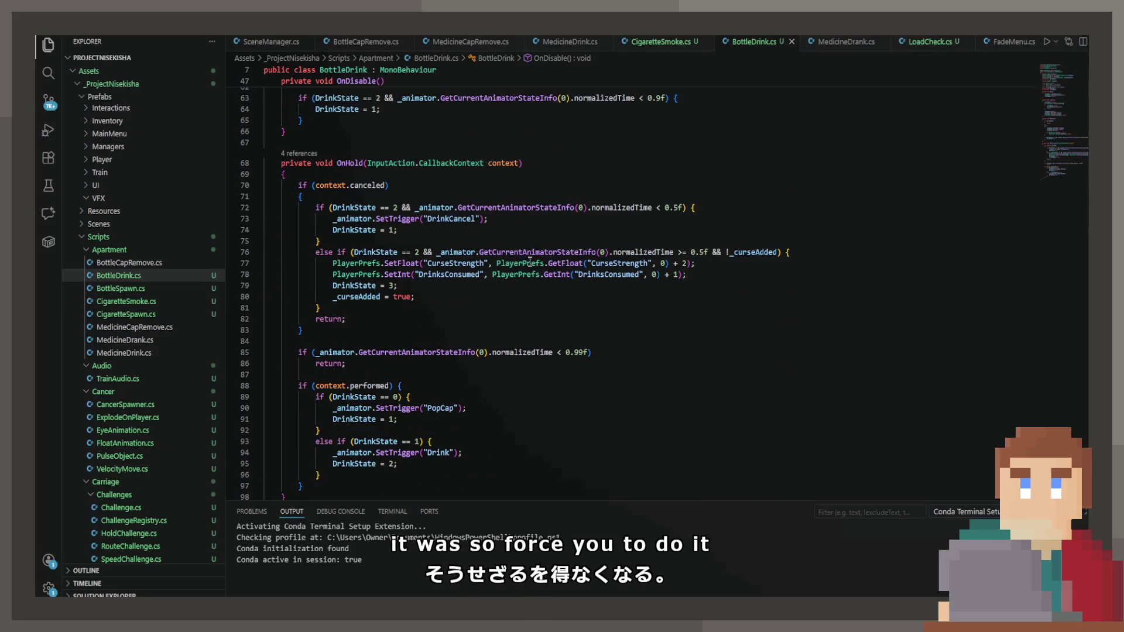
scroll(539, 239, down, 3)
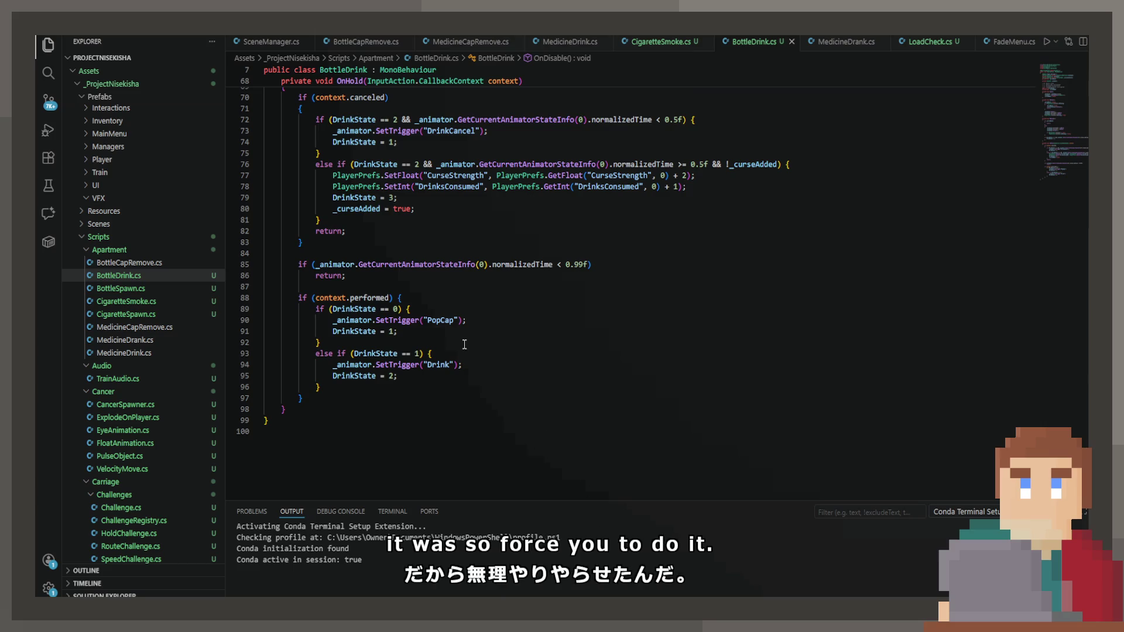
double_click(377, 354)
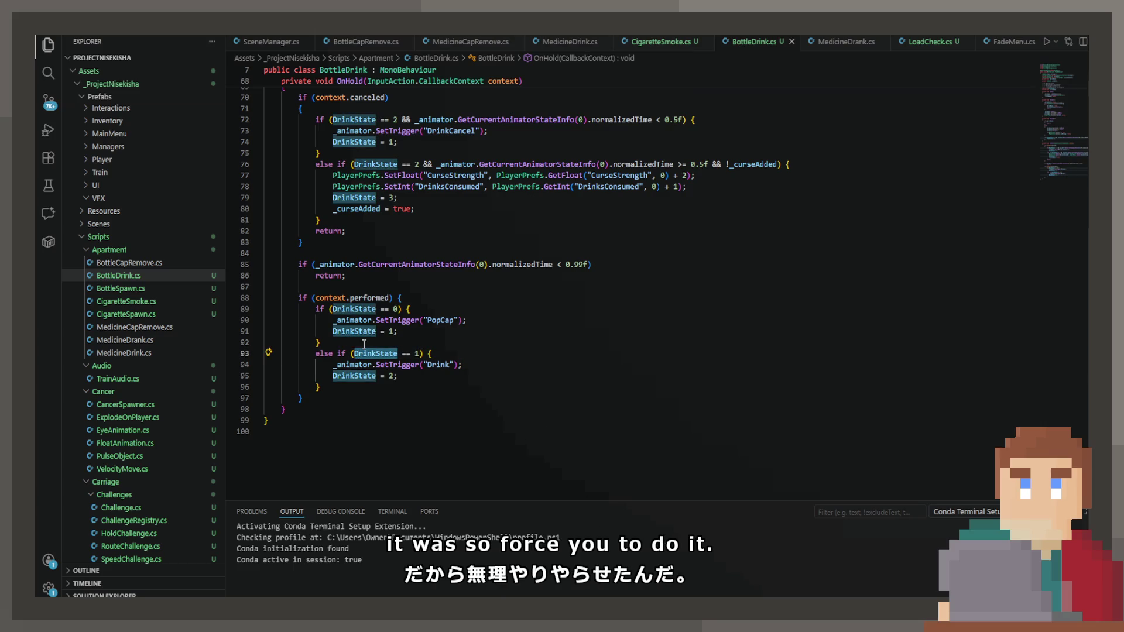
drag(413, 309, 408, 319)
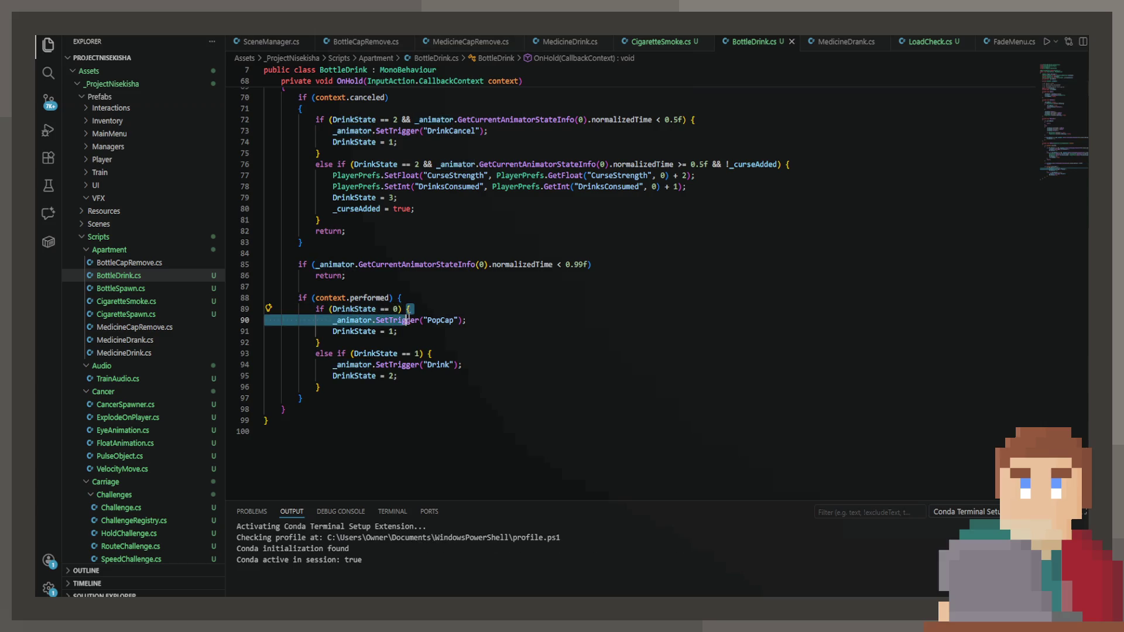
click(366, 354)
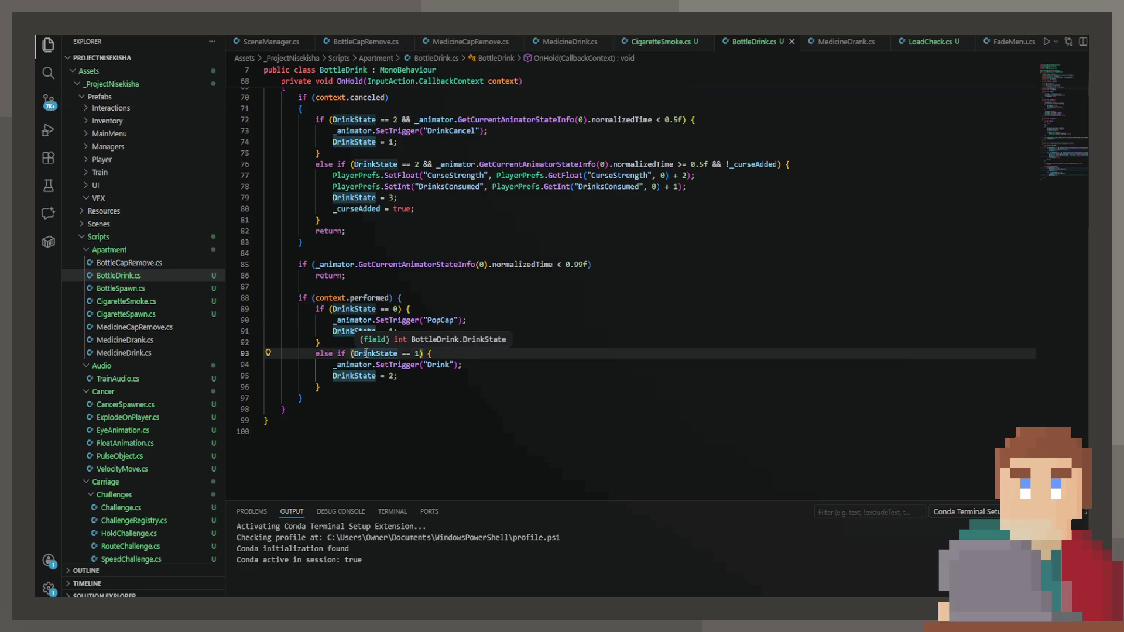
scroll(367, 349, up, 3)
click(471, 208)
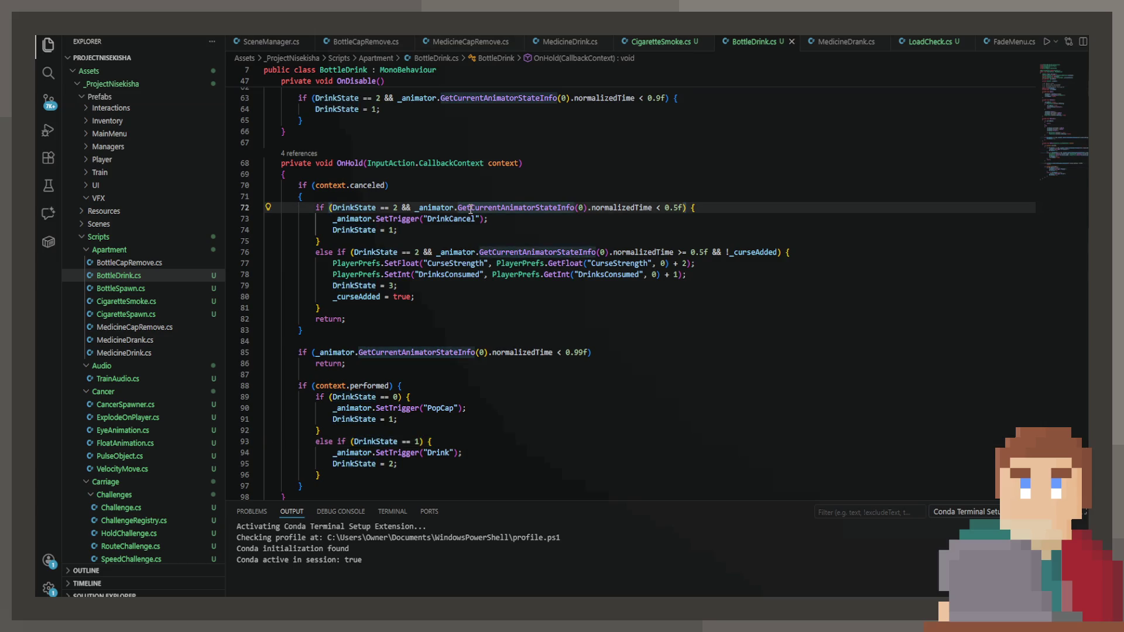
click(363, 207)
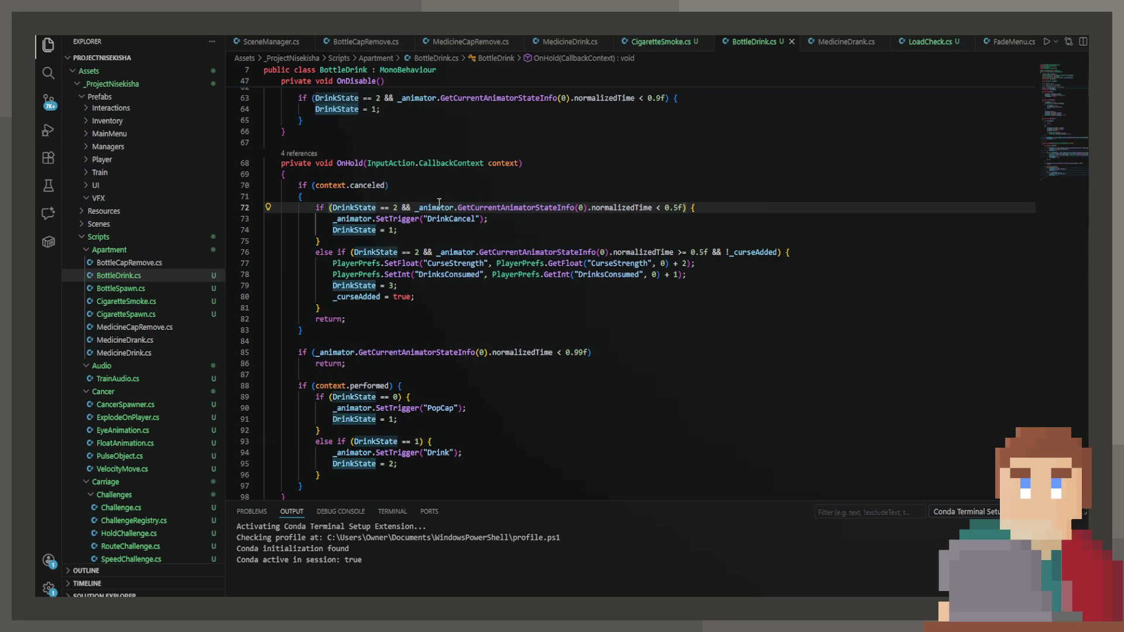
click(474, 207)
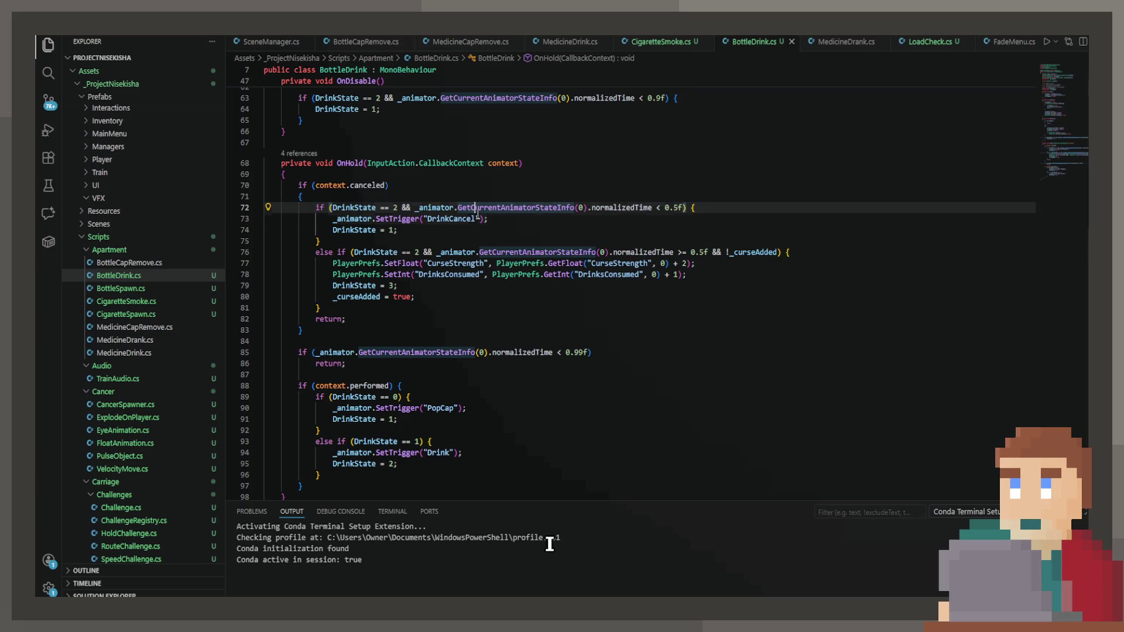
double_click(478, 209)
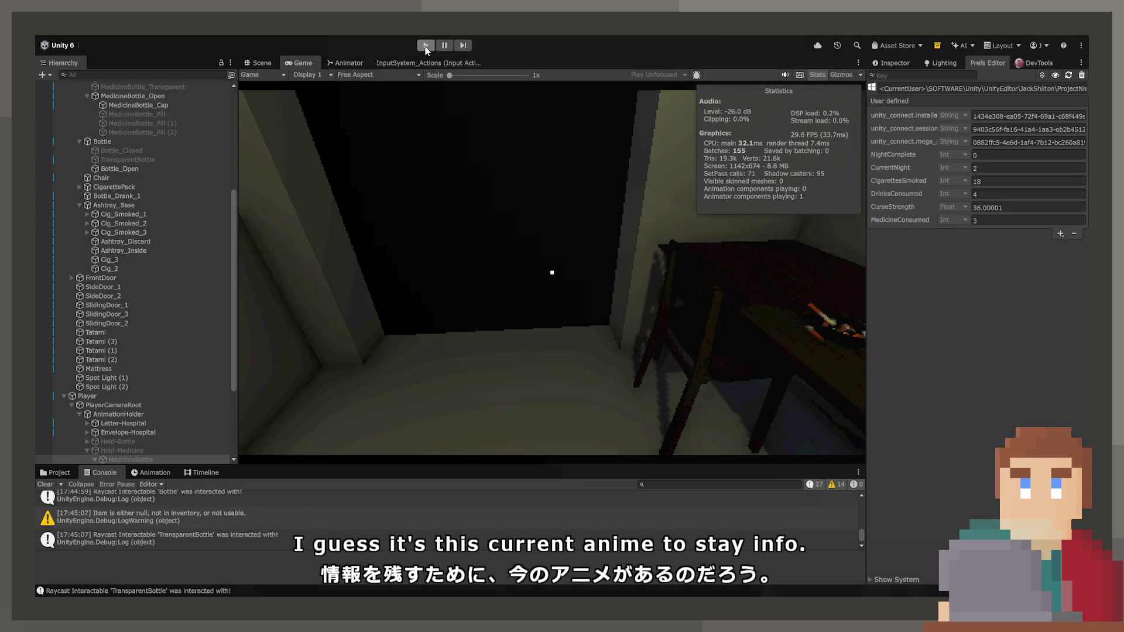
Stop and restart the playtest, then show the Cigarette controller's Animator graph.
click(426, 47)
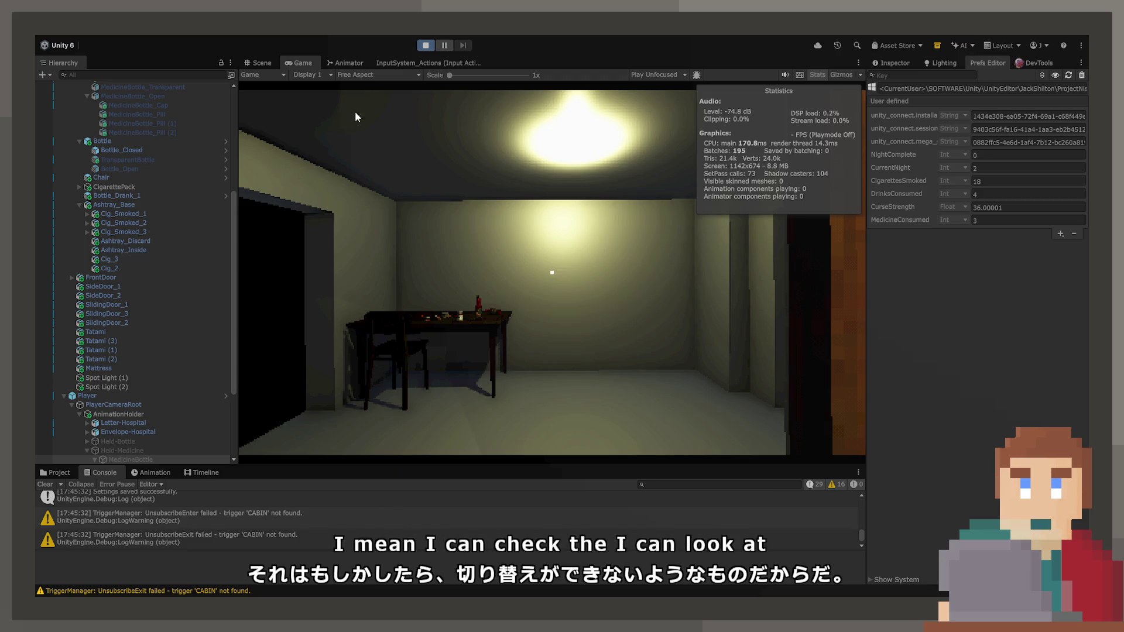
click(439, 258)
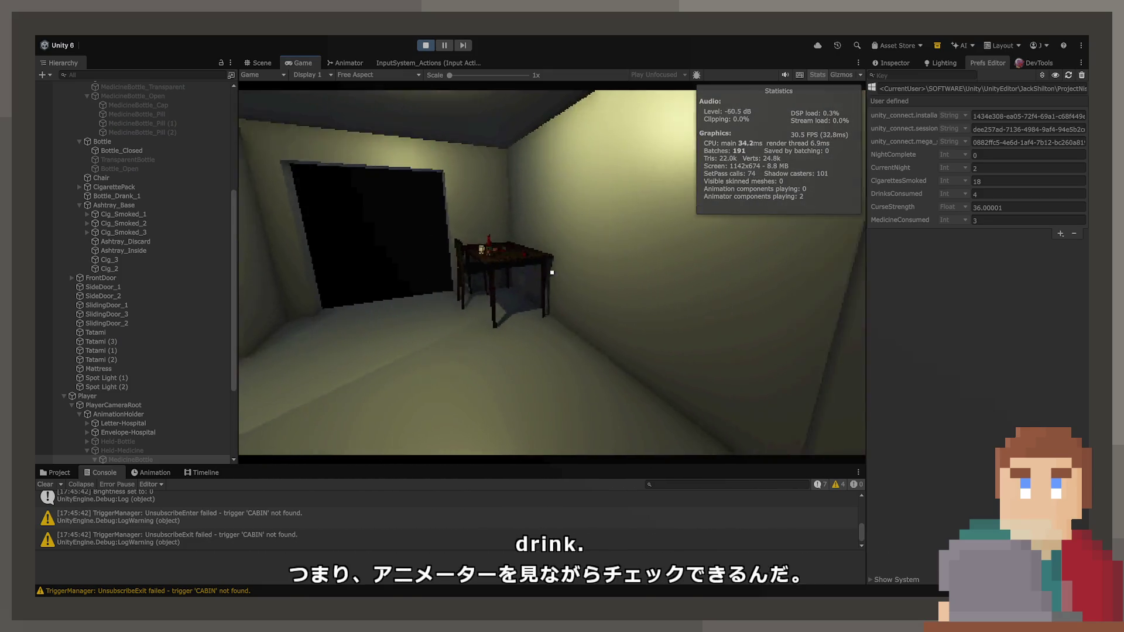
click(346, 62)
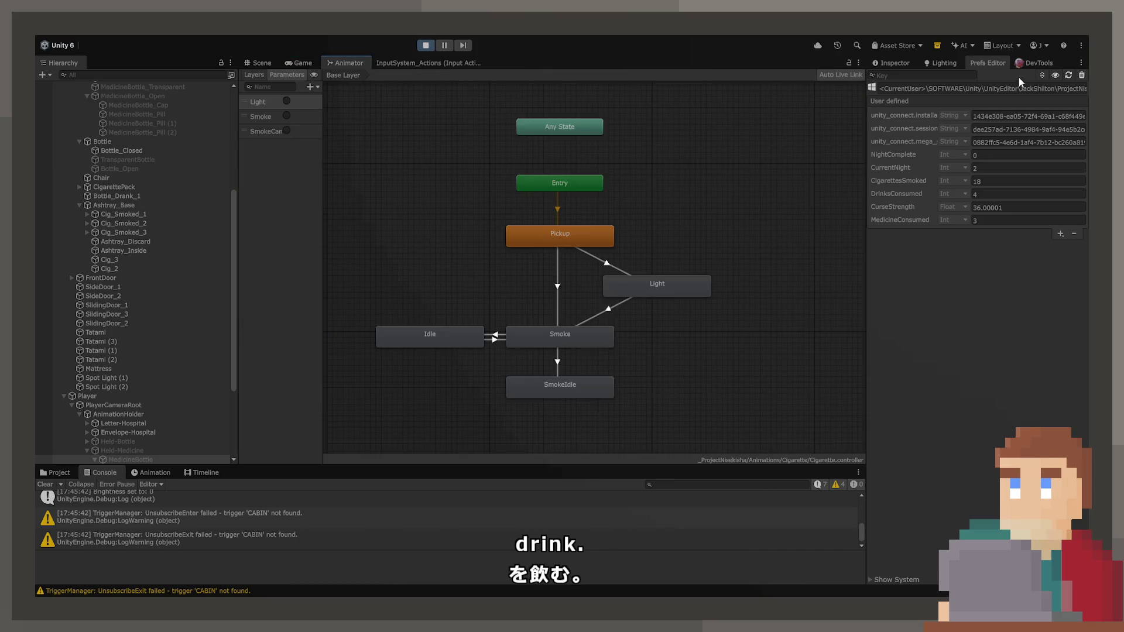
Dock the Animator beside the Game view and select Held-Bottle to show its states.
mouse_move(345, 63)
mouse_down()
mouse_move(995, 64)
mouse_move(919, 65)
mouse_up()
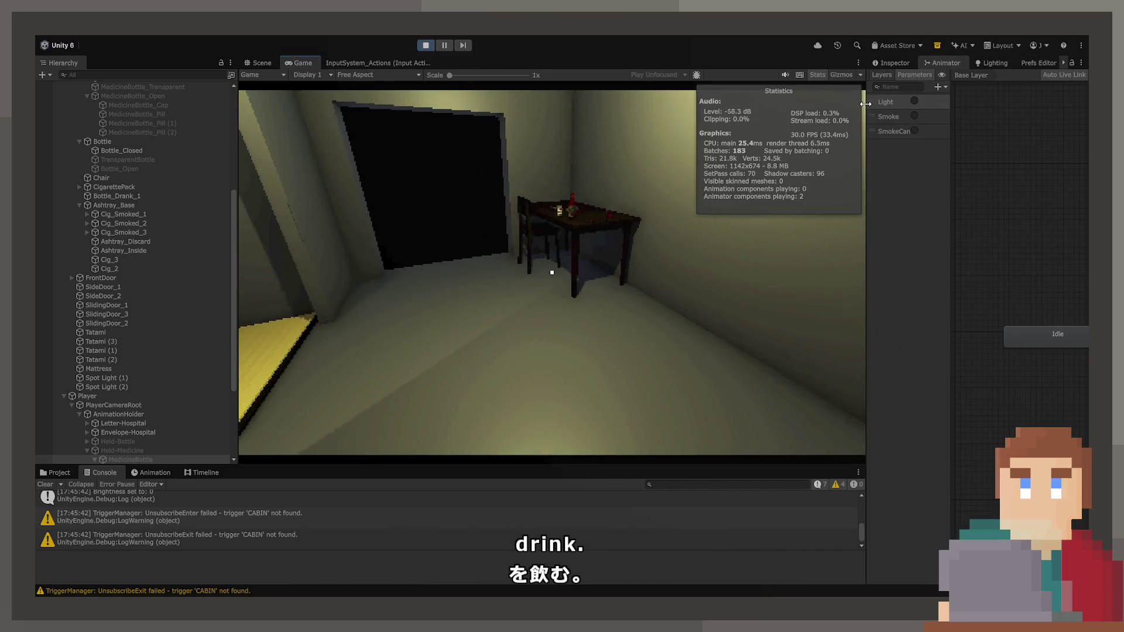
drag(867, 126, 588, 125)
drag(190, 248, 169, 247)
scroll(86, 306, down, 5)
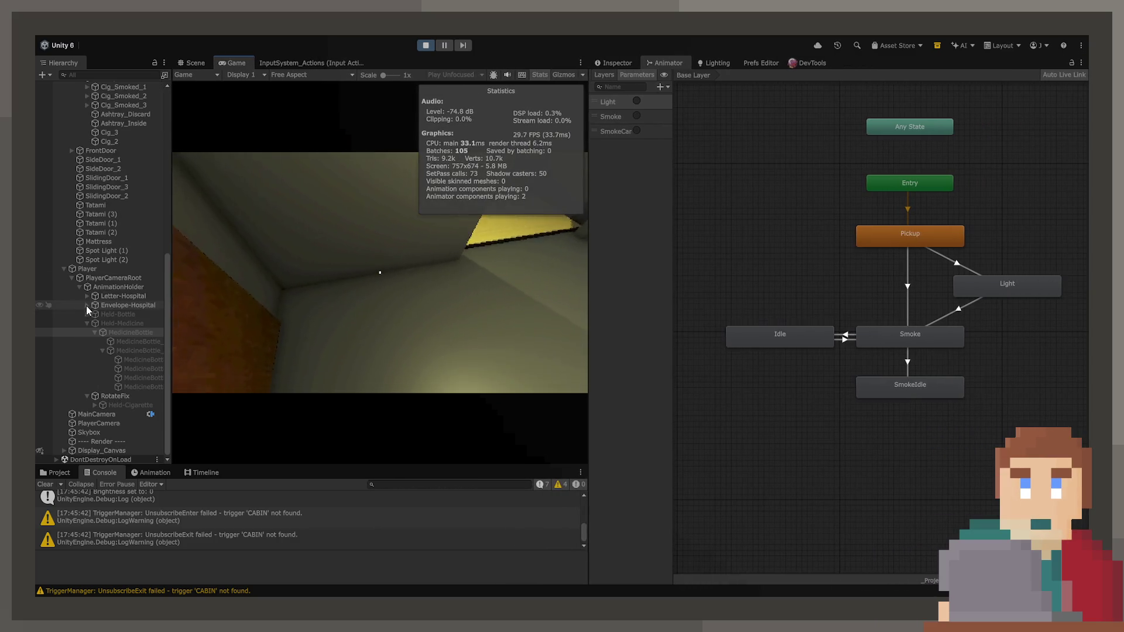
click(118, 314)
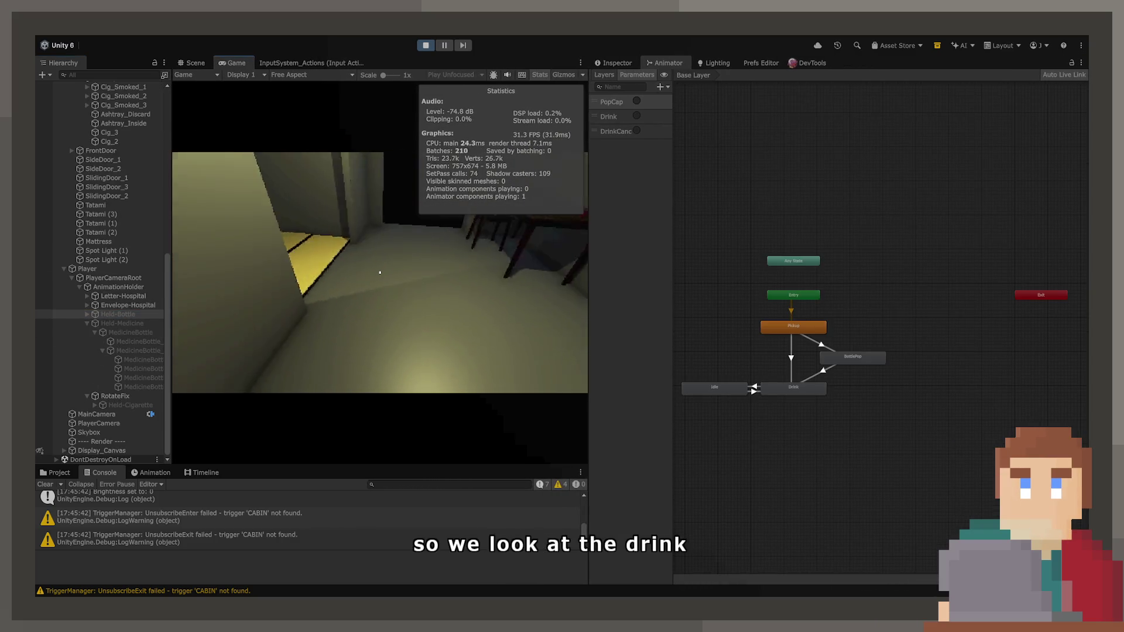
scroll(870, 393, up, 6)
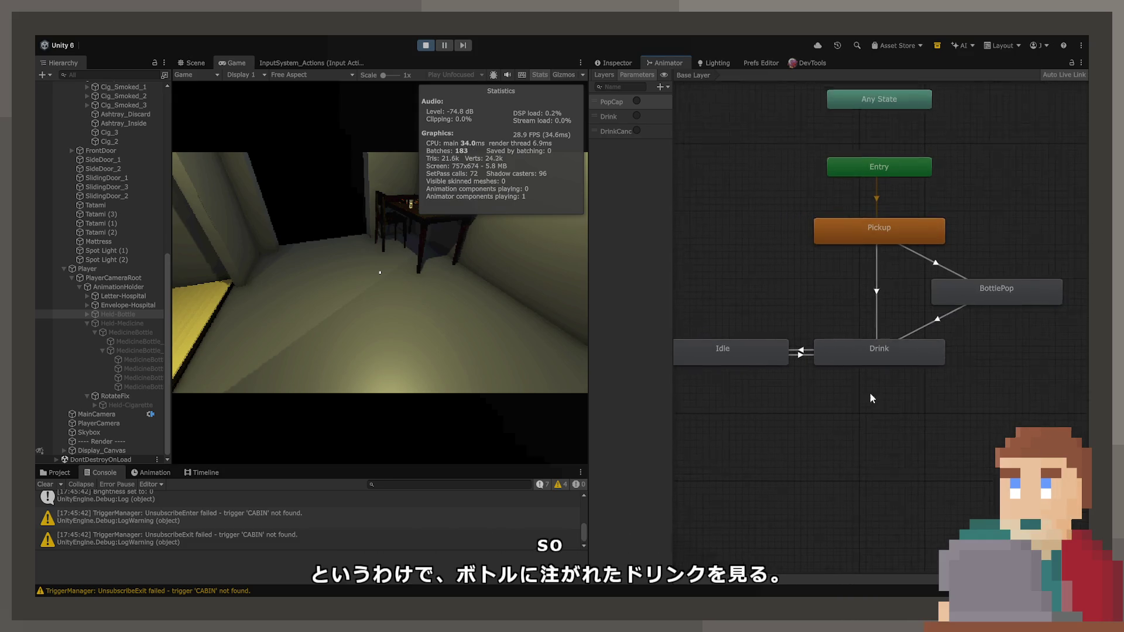
Pick up the red bottle in the game while watching its Drink state.
click(381, 293)
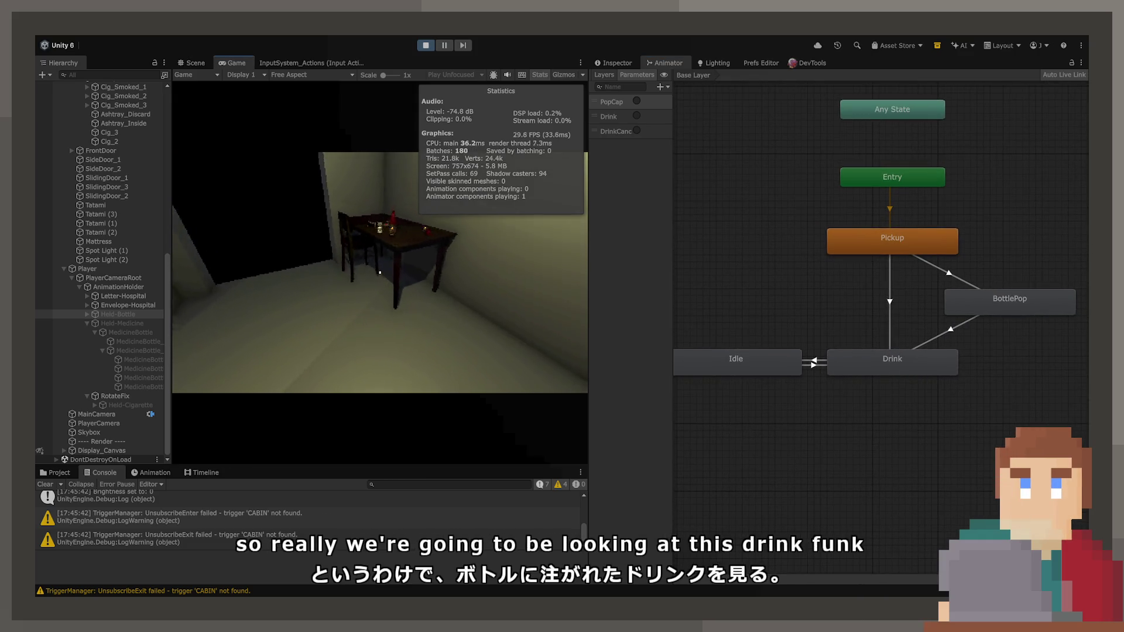
key(e)
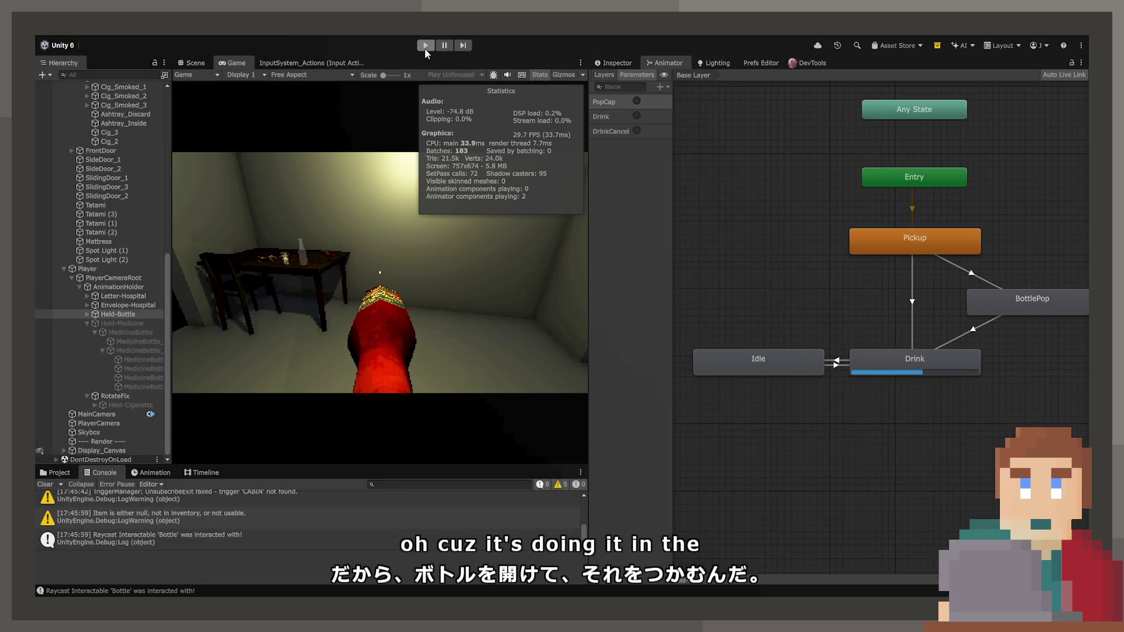
key(alt+Tab)
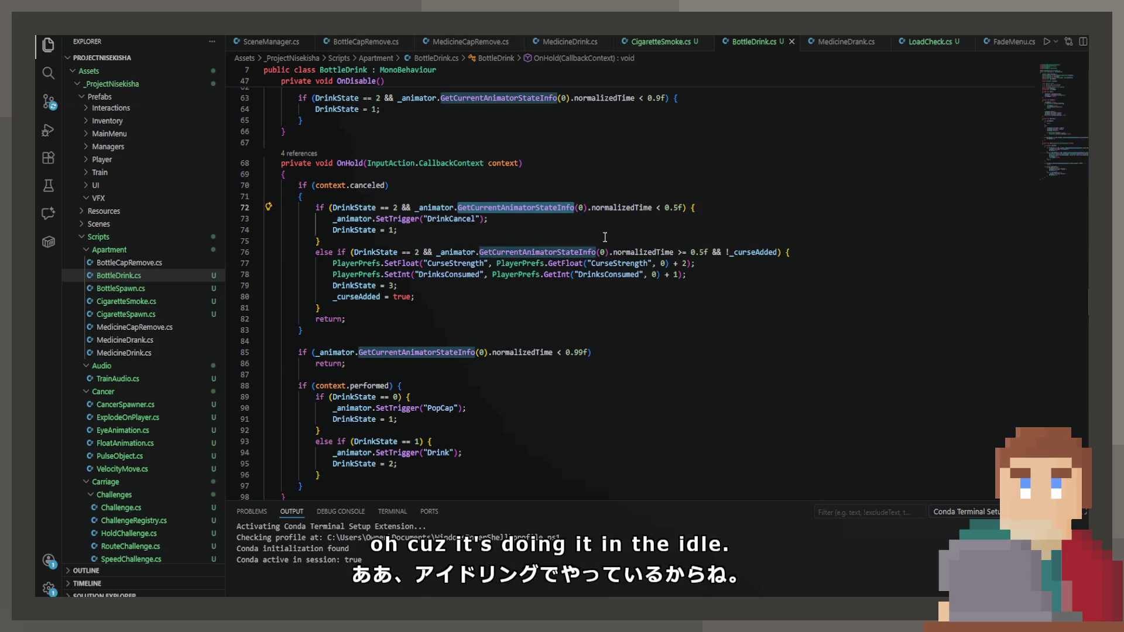
Highlight the normalizedTime uses in BottleDrink.cs, then switch to CigaretteSmoke.cs.
click(571, 207)
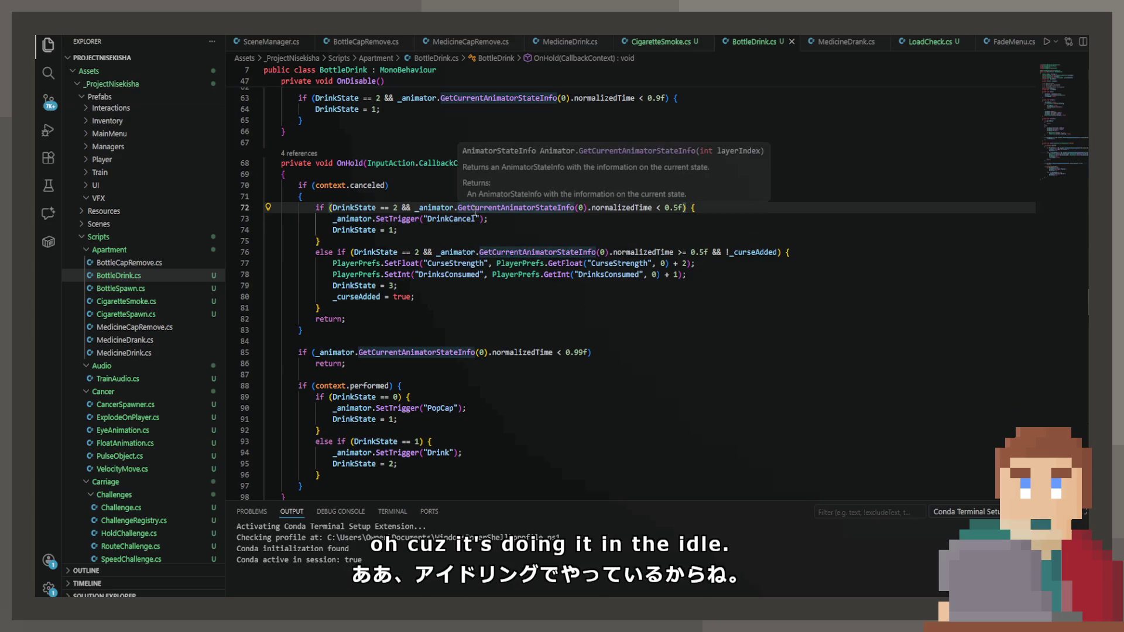
double_click(603, 208)
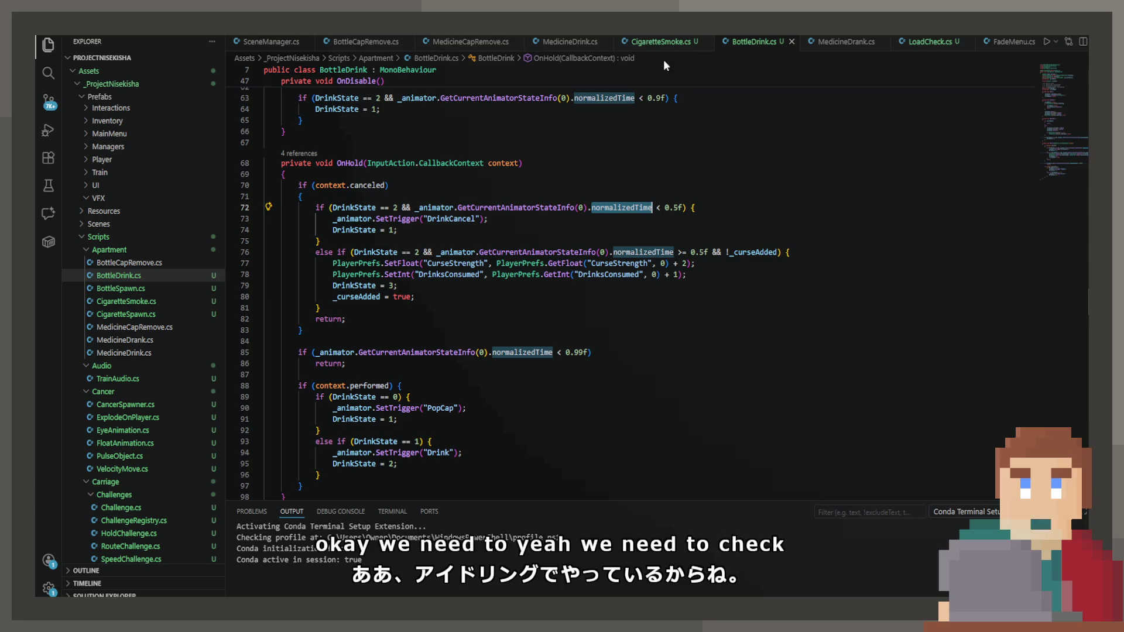
click(871, 45)
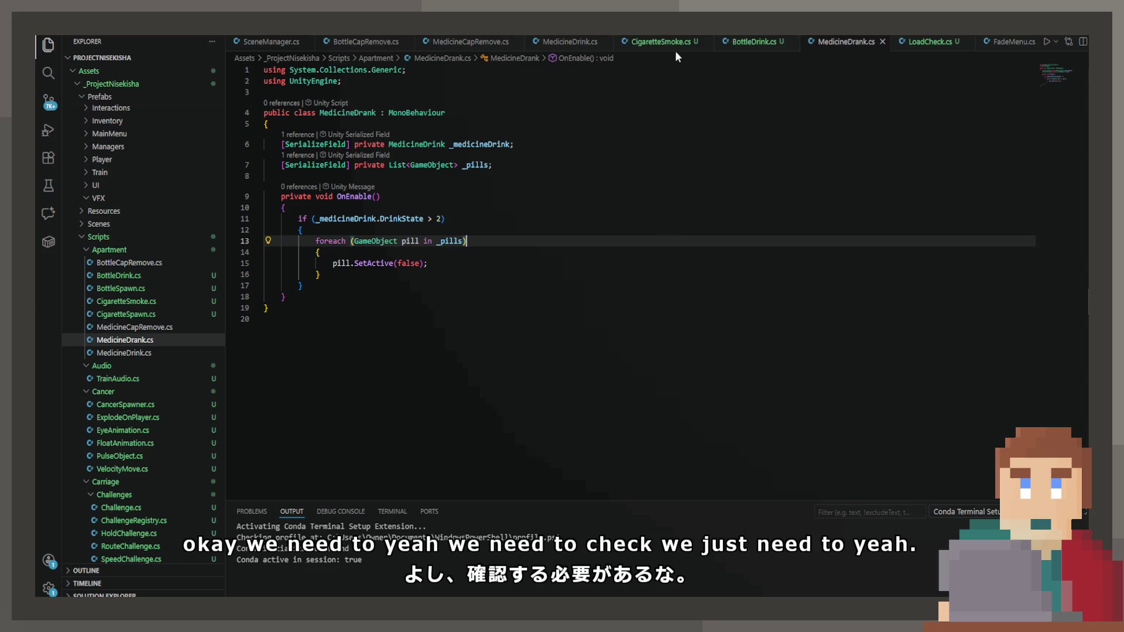
click(646, 44)
Replace the negated Contains("Idle") check on line 92 with == "Smoke", save, and copy the condition.
scroll(667, 242, up, 3)
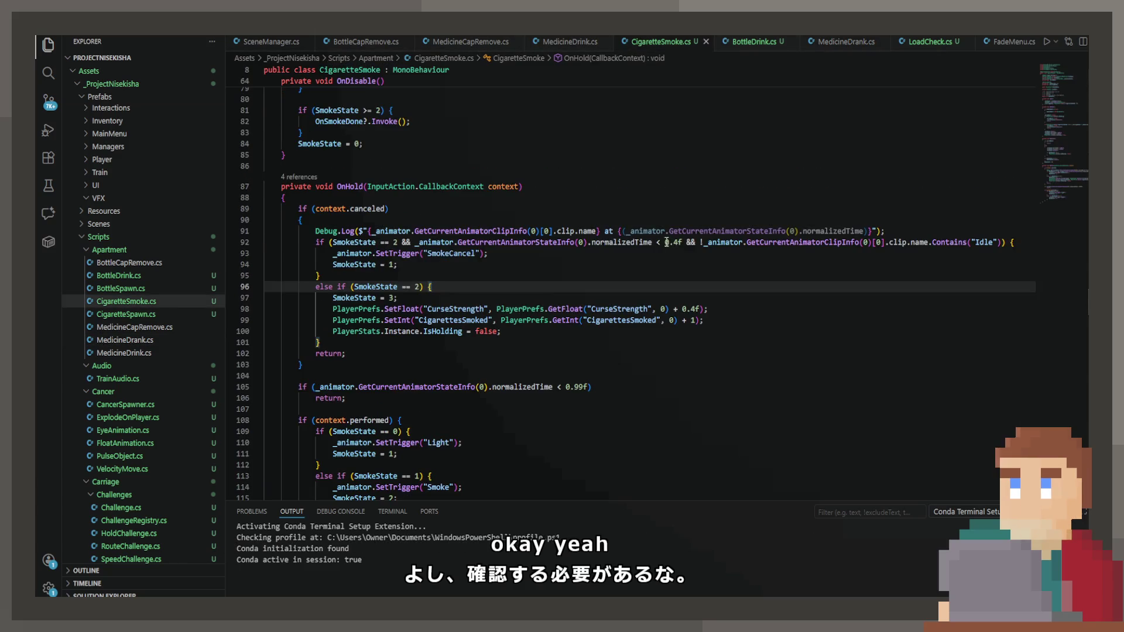
click(703, 242)
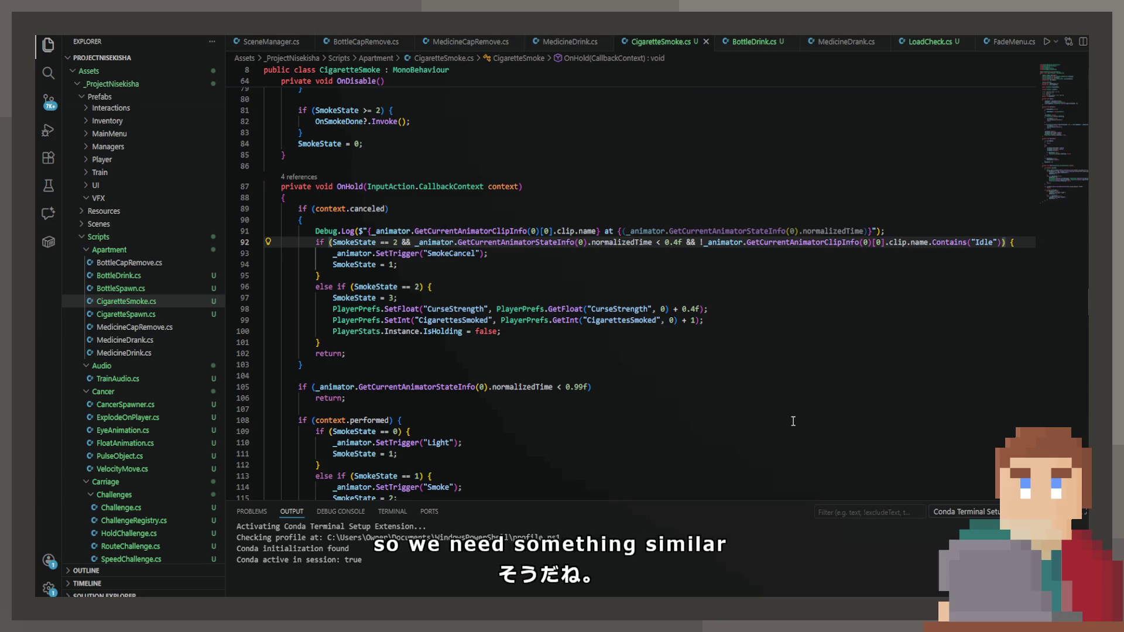
key(Delete)
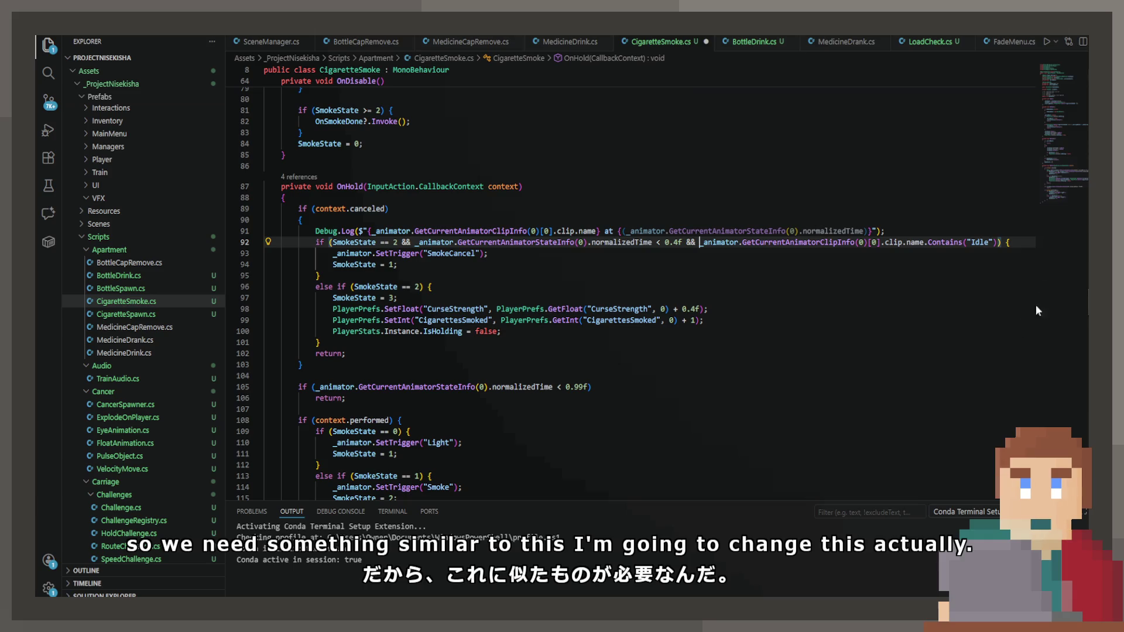
drag(926, 243, 998, 242)
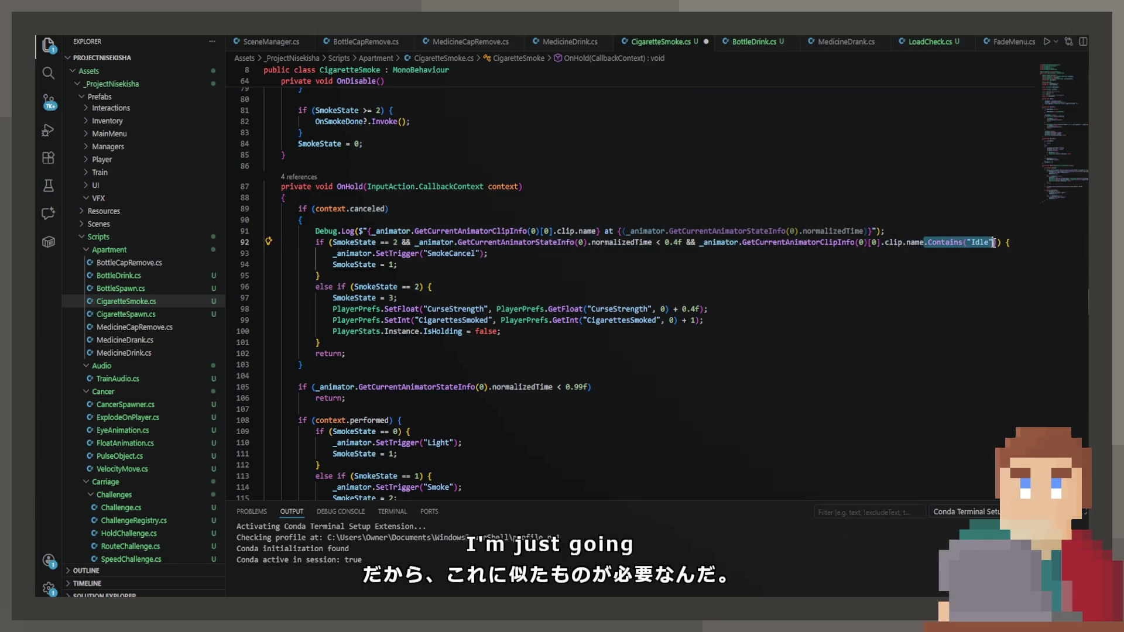
text(==)
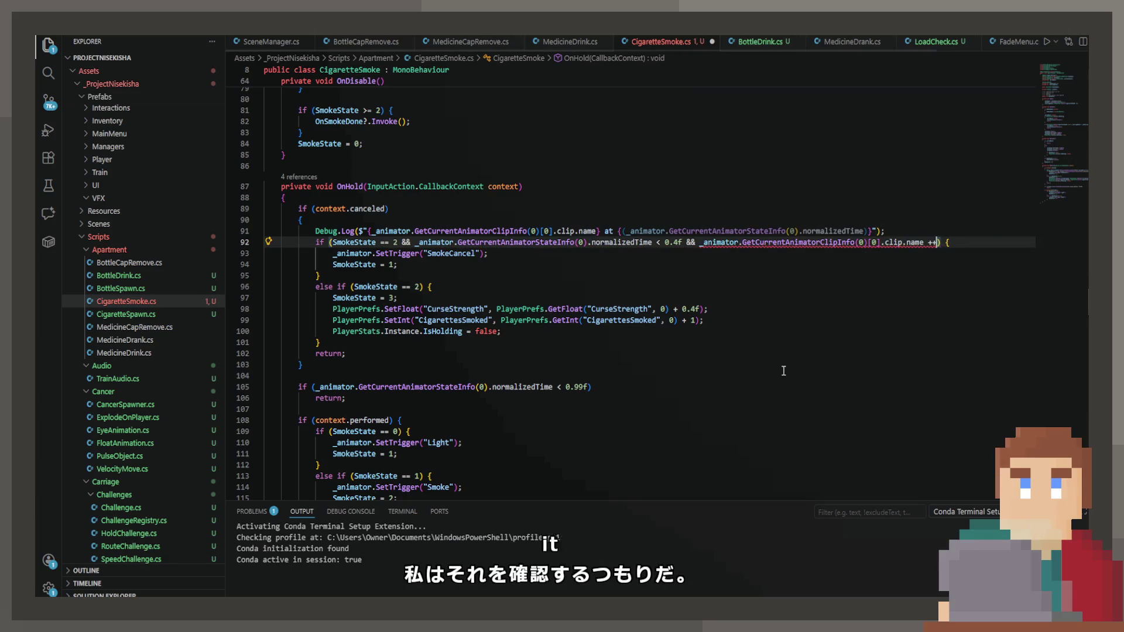
text( "Smoke")
key(ctrl+s)
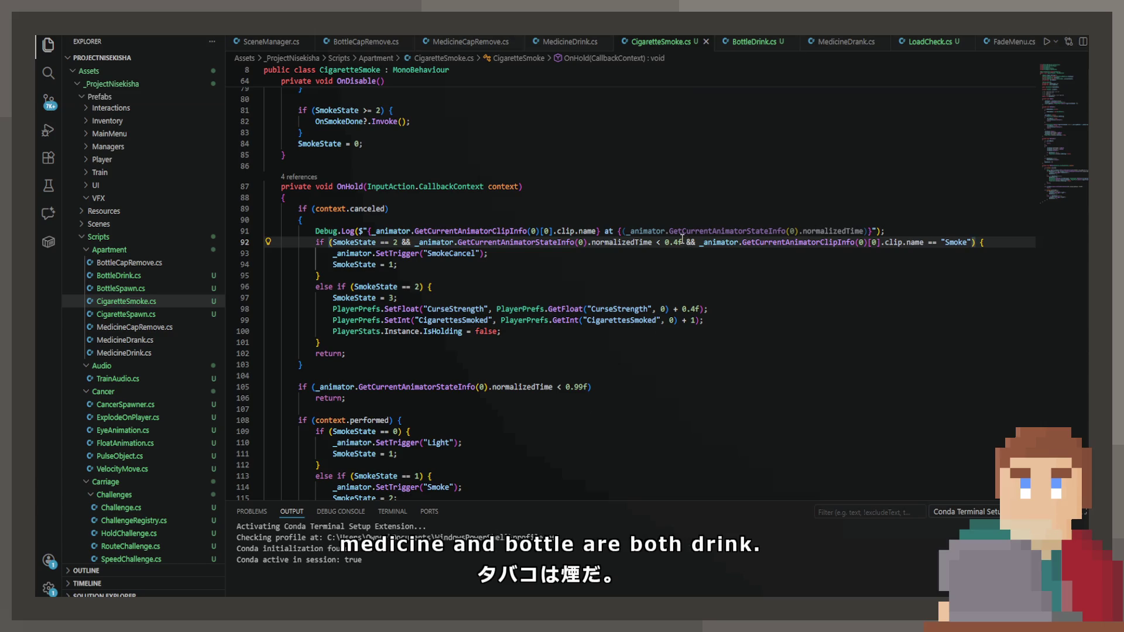
drag(683, 241, 975, 241)
key(ctrl+c)
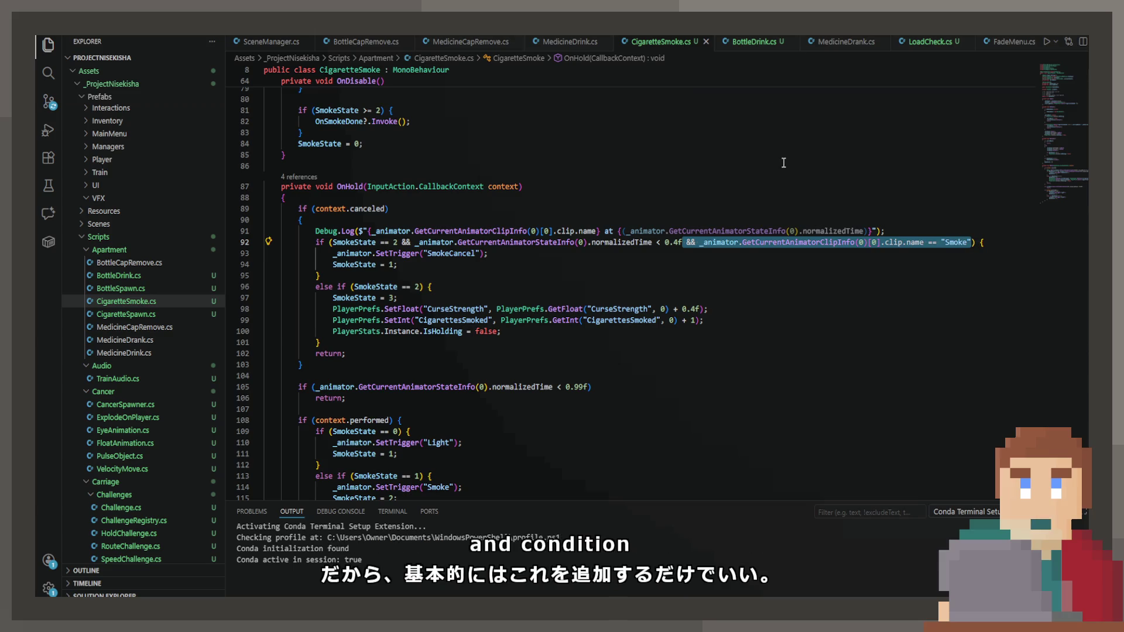
click(757, 42)
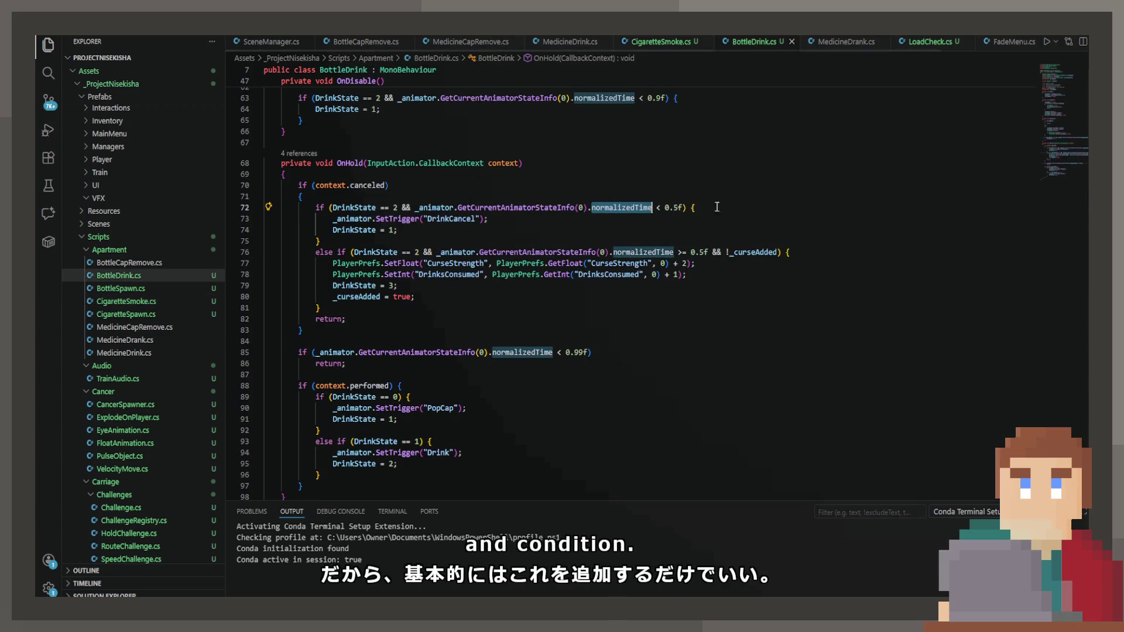
Add the clip-name check to BottleDrink.cs line 72 as "Drink" and save.
click(683, 208)
double_click(952, 208)
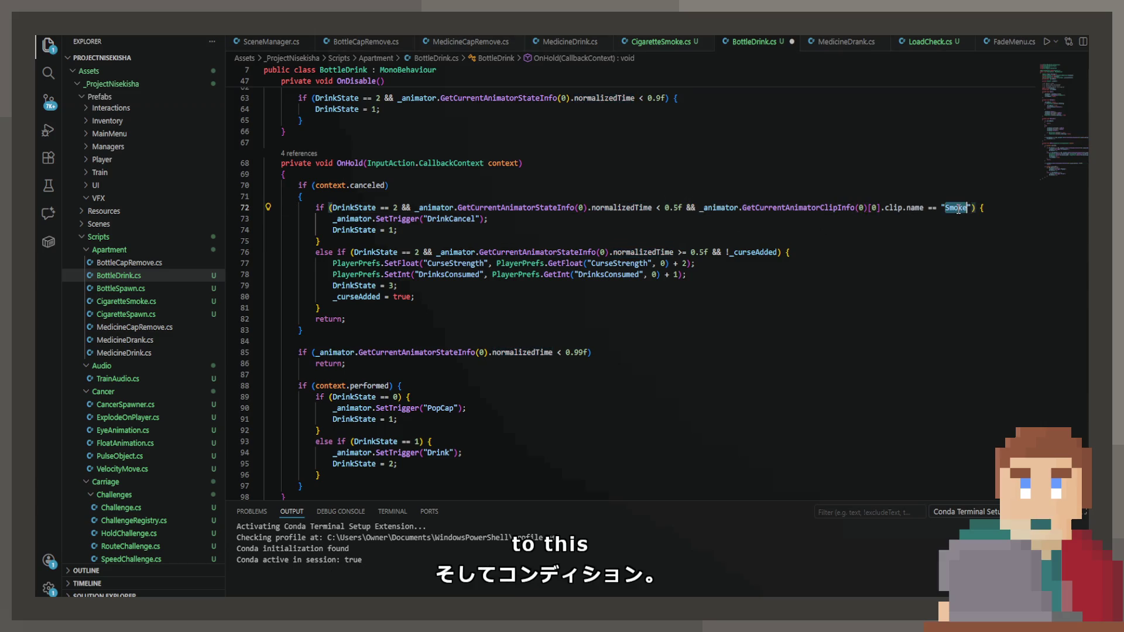
text(Drin)
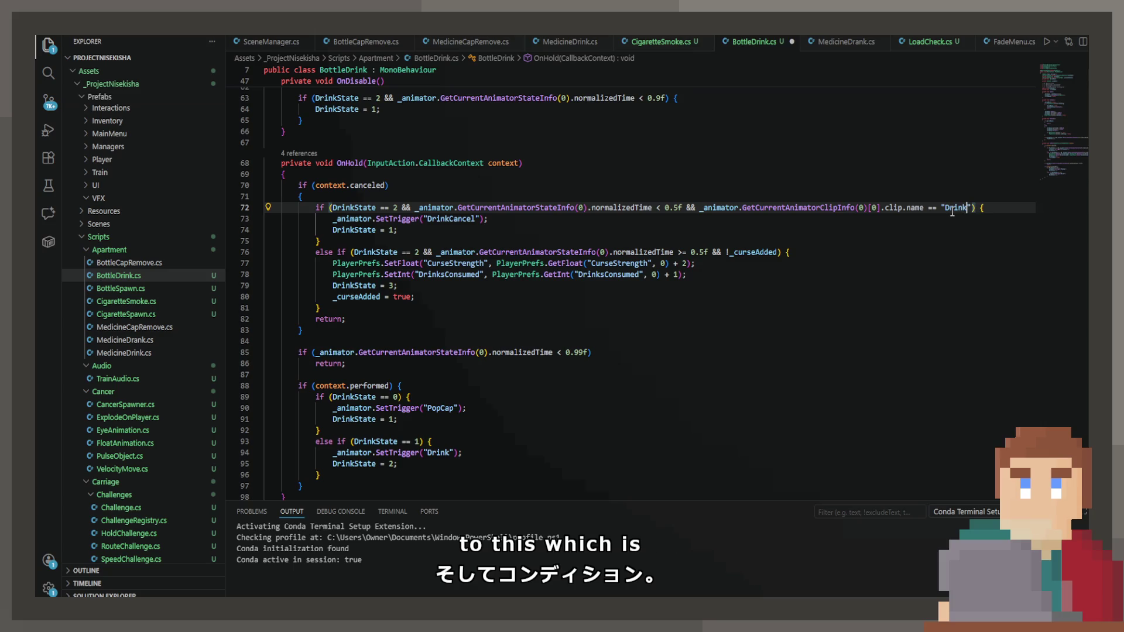
key(ctrl+s)
In MedicineDrink.cs, add the "Drink" clip check on line 72, delete normalizedTime >= 0.5f on line 76, and save.
click(846, 42)
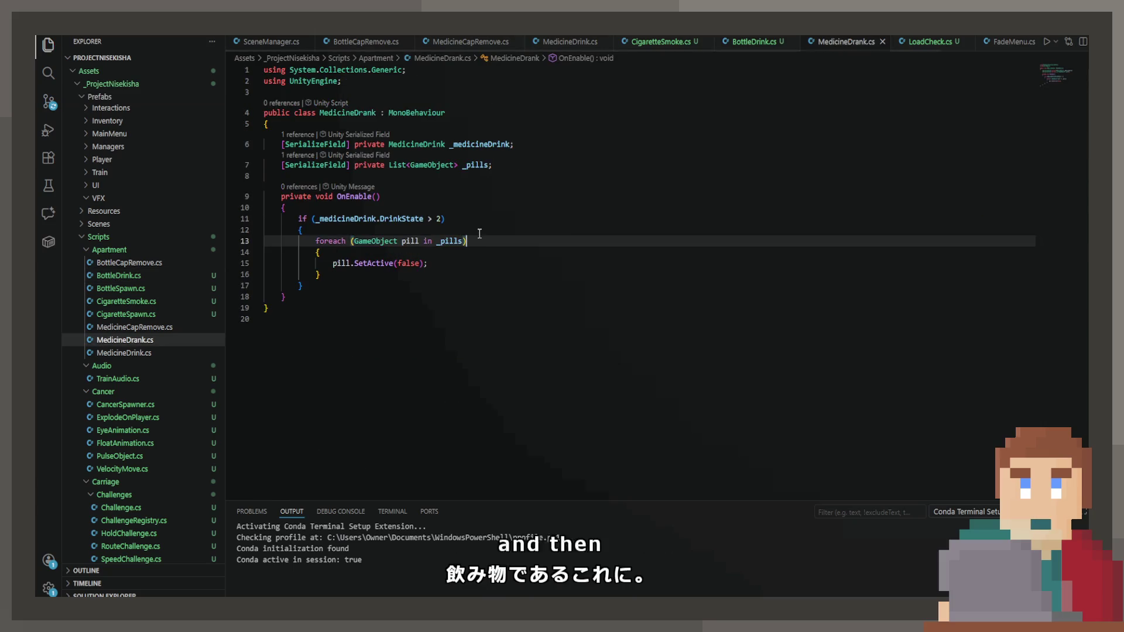
click(932, 42)
click(581, 42)
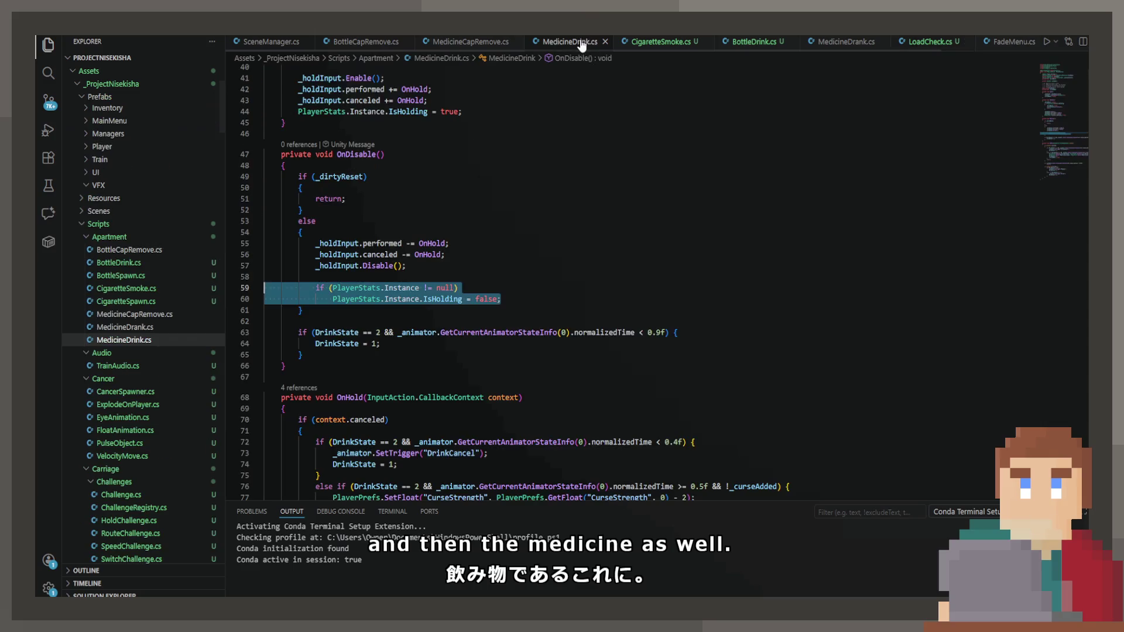
scroll(704, 342, down, 2)
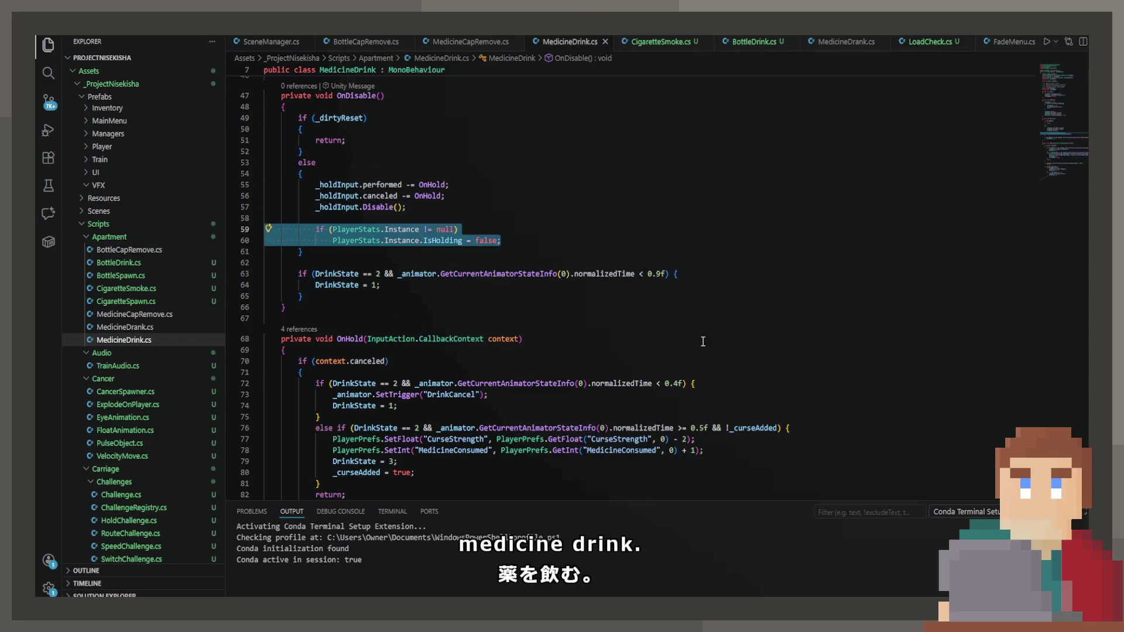
click(684, 384)
key(ctrl+v)
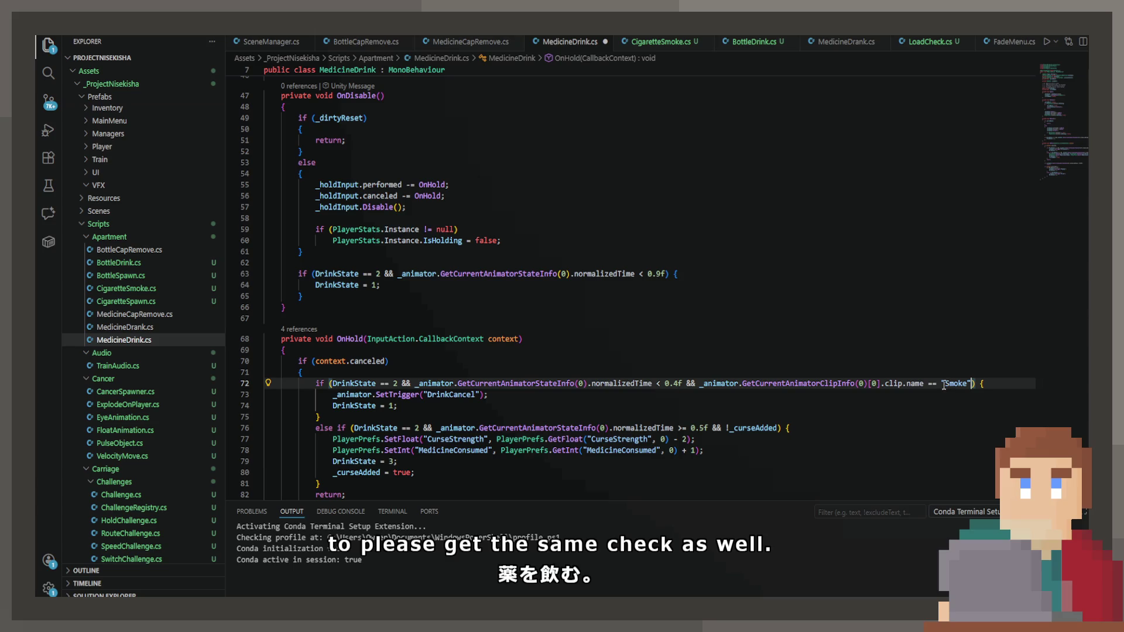
double_click(951, 382)
text(Drin)
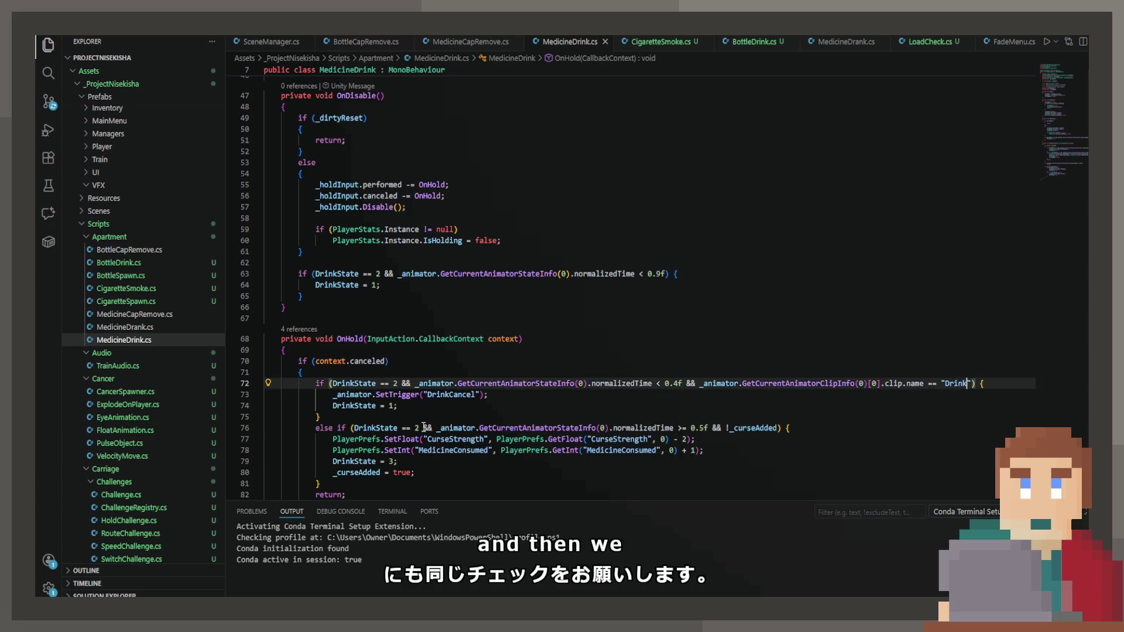
mouse_move(424, 427)
mouse_down()
mouse_move(723, 429)
mouse_move(708, 428)
mouse_up()
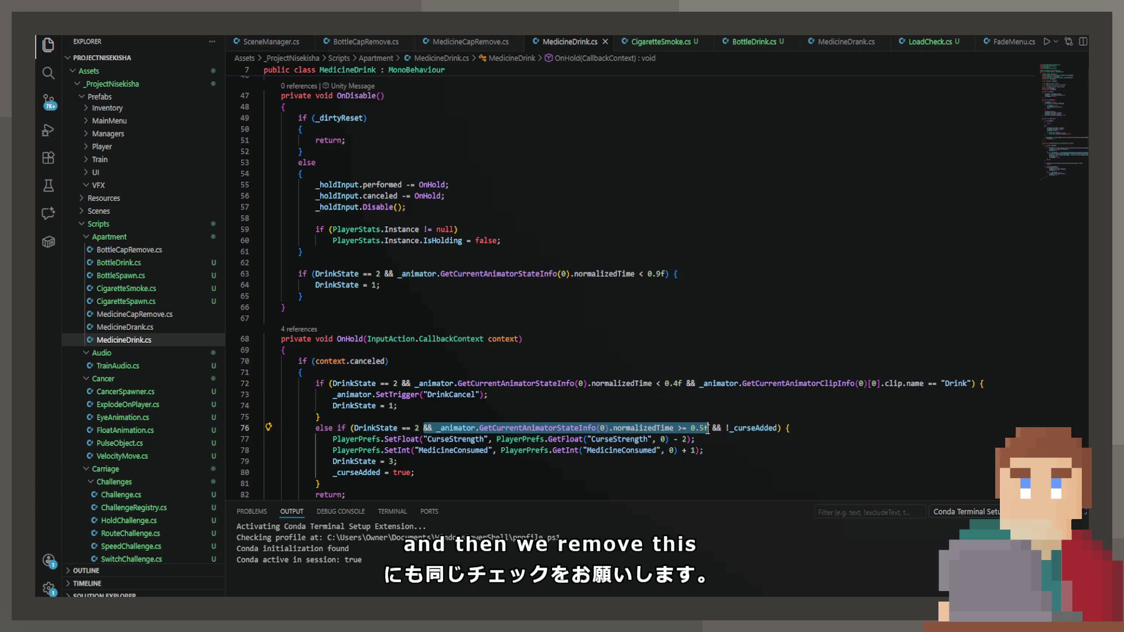
key(BackSpace)
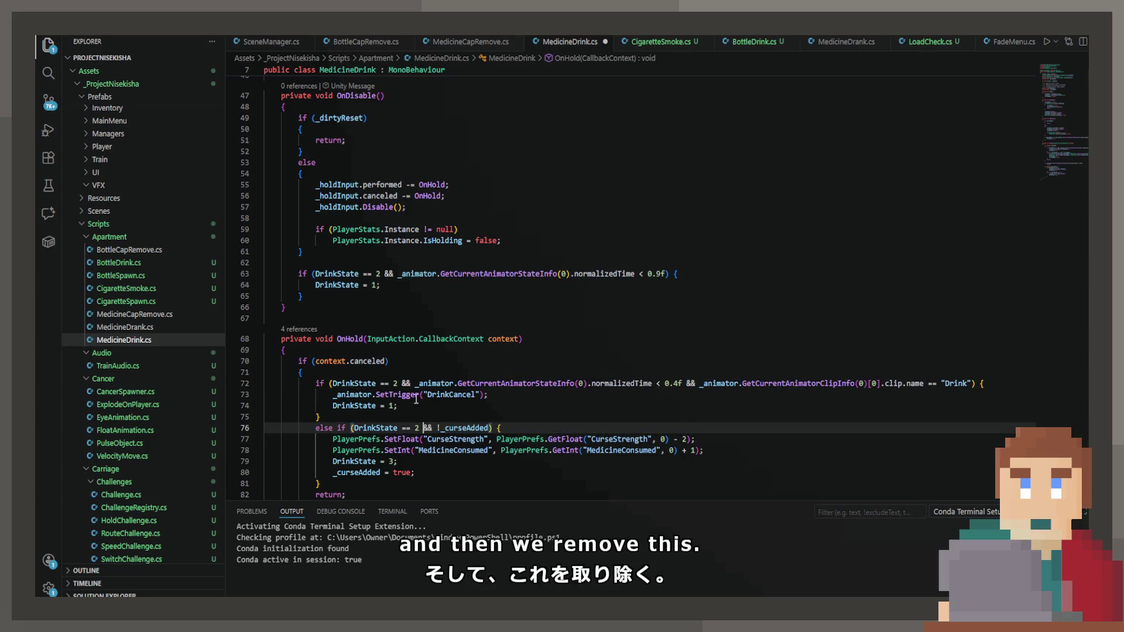
key(ctrl+s)
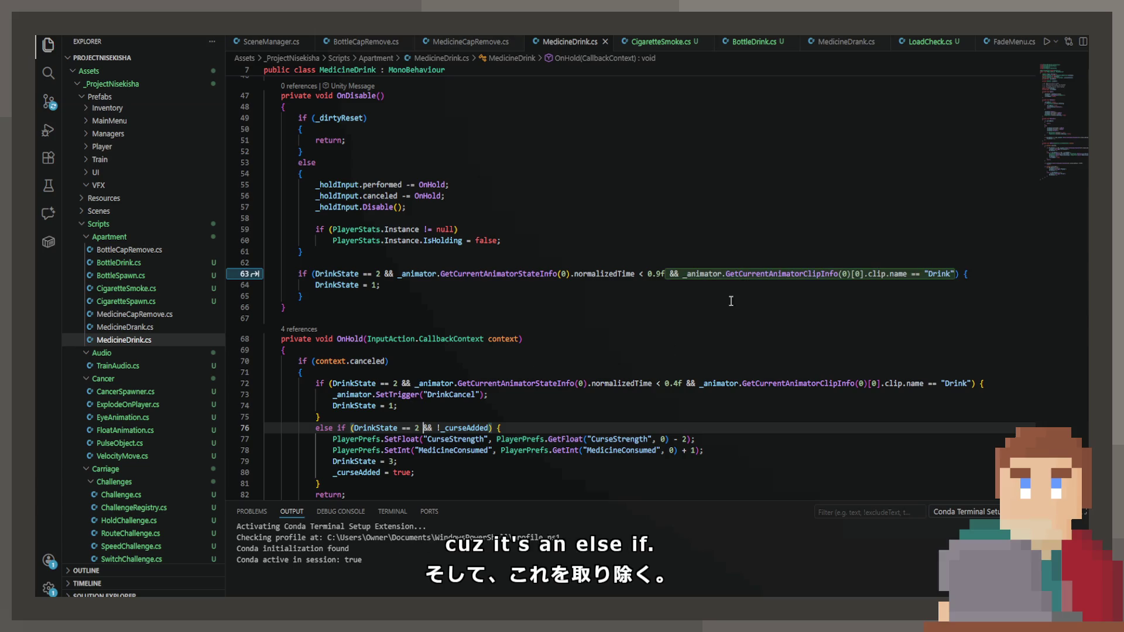
Paste the clip-name condition after _curseAdded on line 76 of MedicineDrink.cs.
click(715, 289)
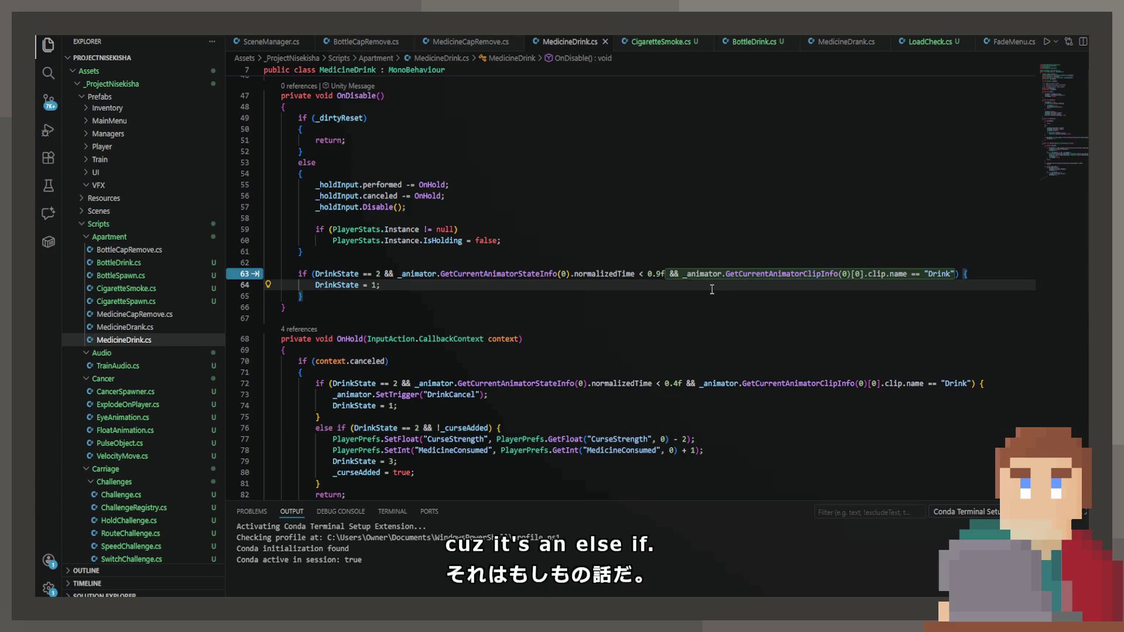
click(708, 327)
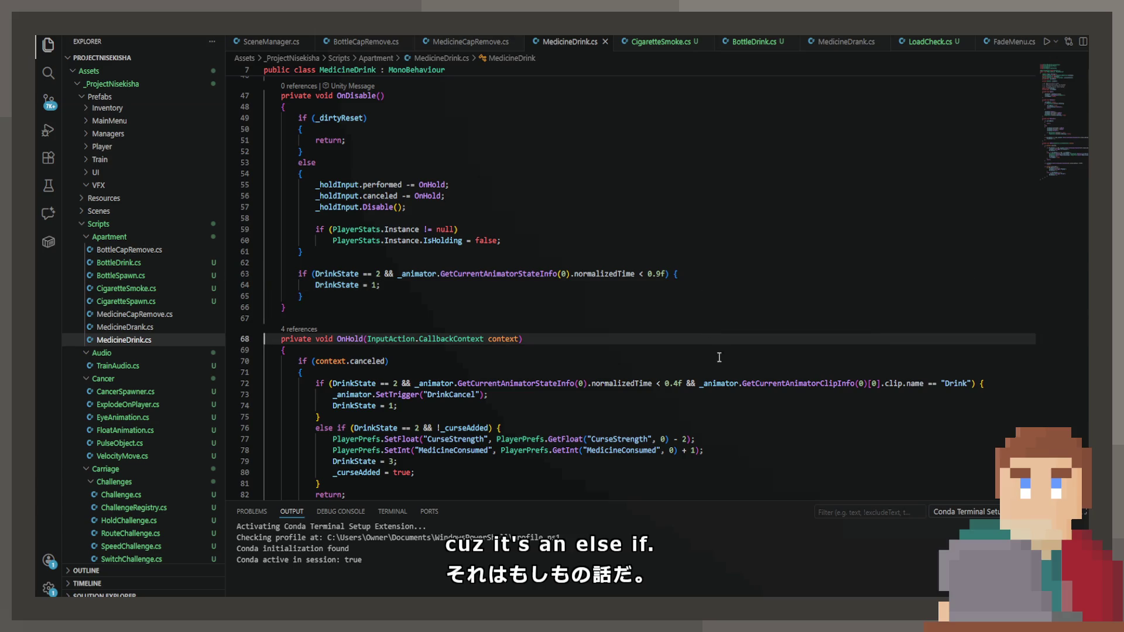
click(489, 428)
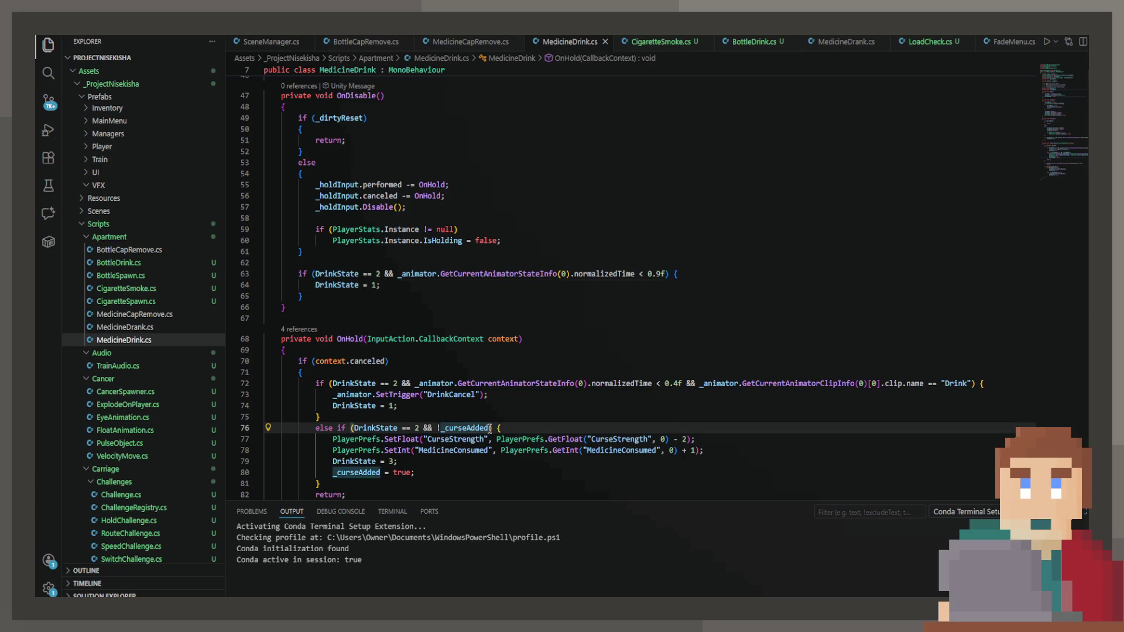
key(ctrl+v)
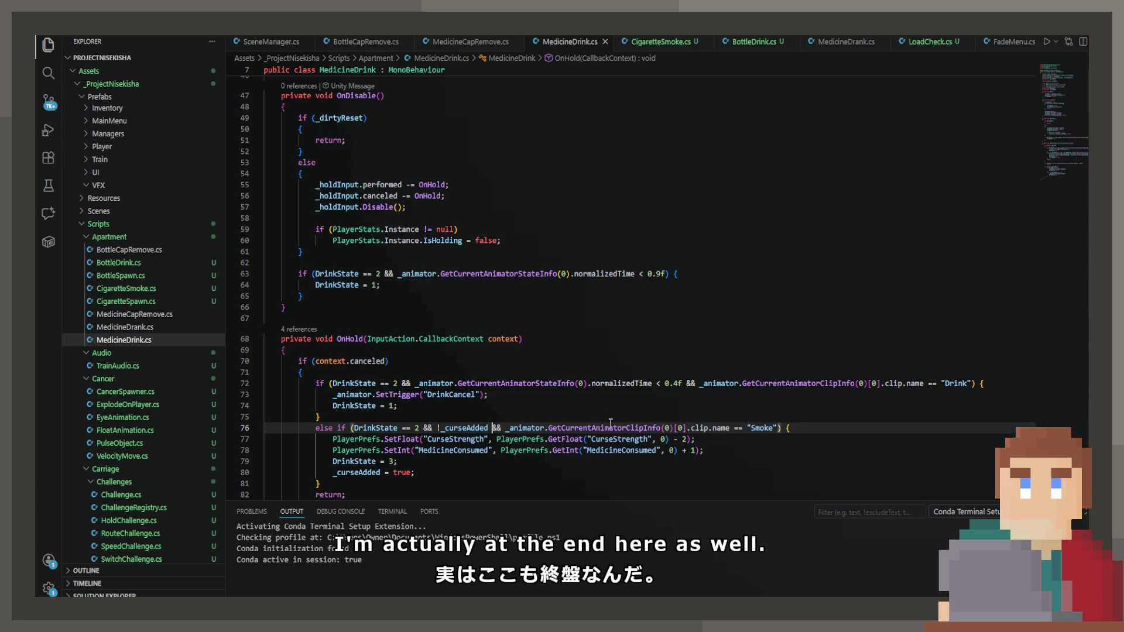
click(431, 372)
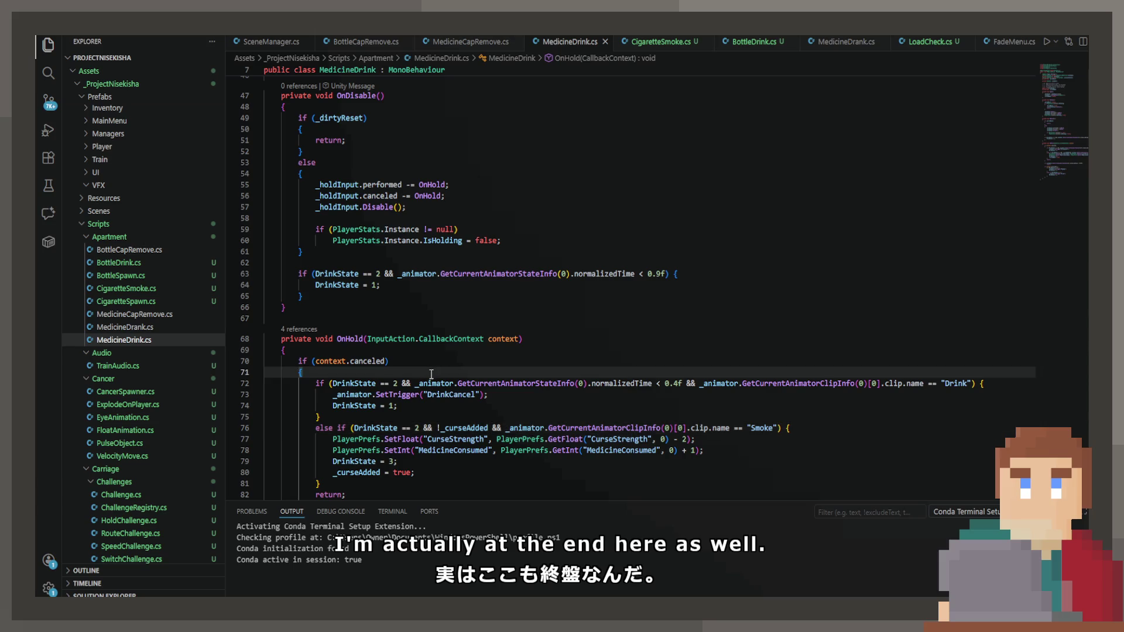
Wrap the cancel branches in a new DrinkState == 2 and Smoke clip if-block, indenting lines 73-82.
key(Return)
text(if *)
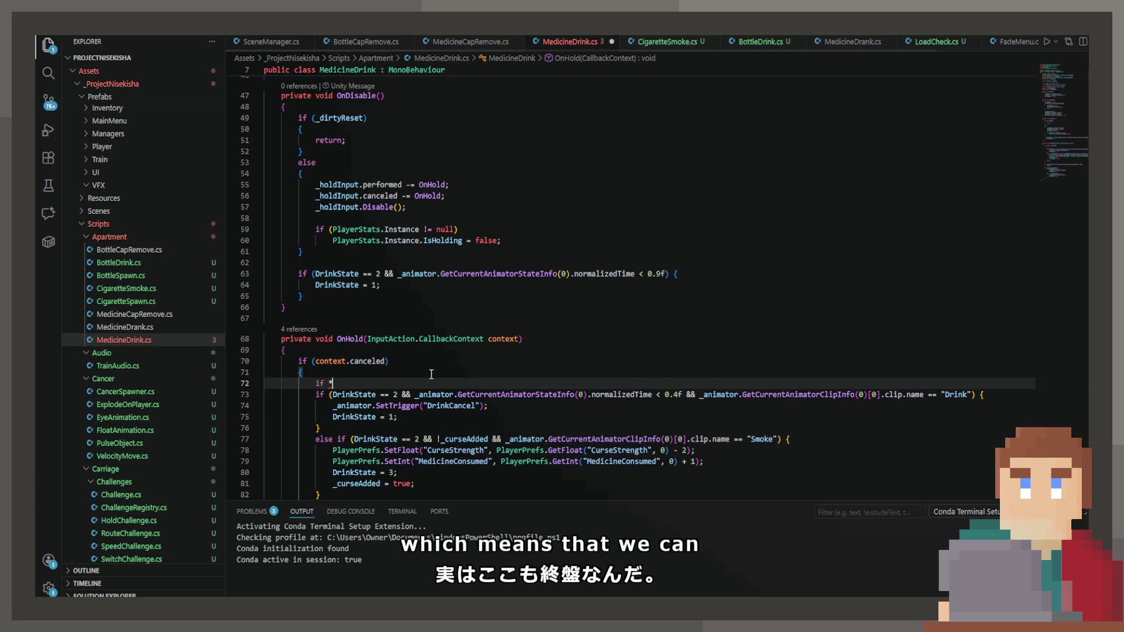
key(BackSpace)
text((Drin)
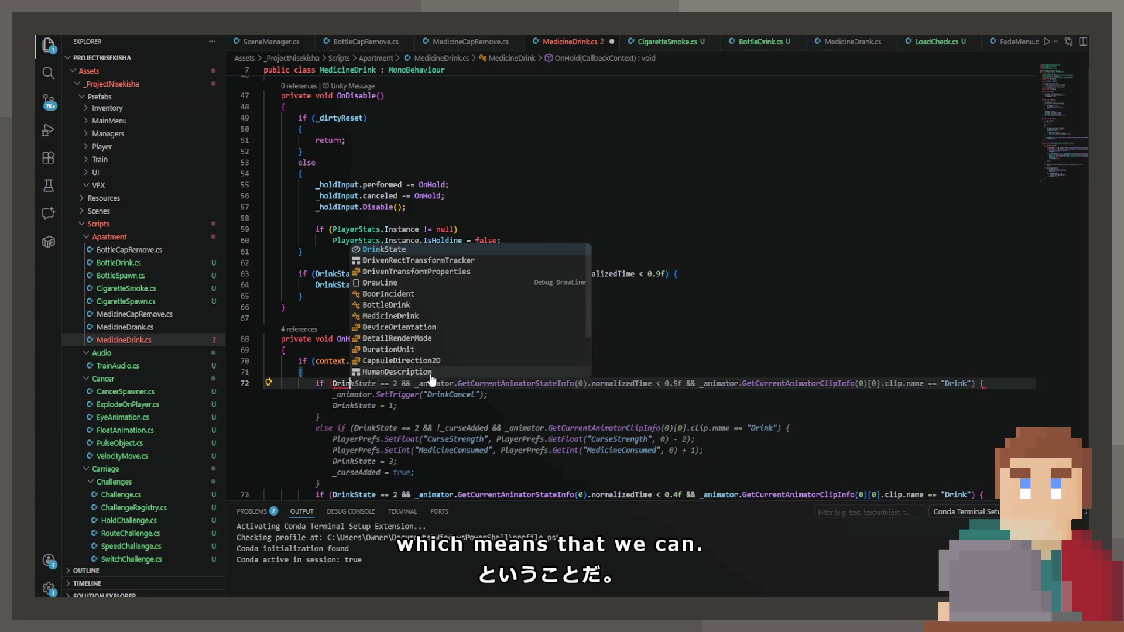
text(kState )
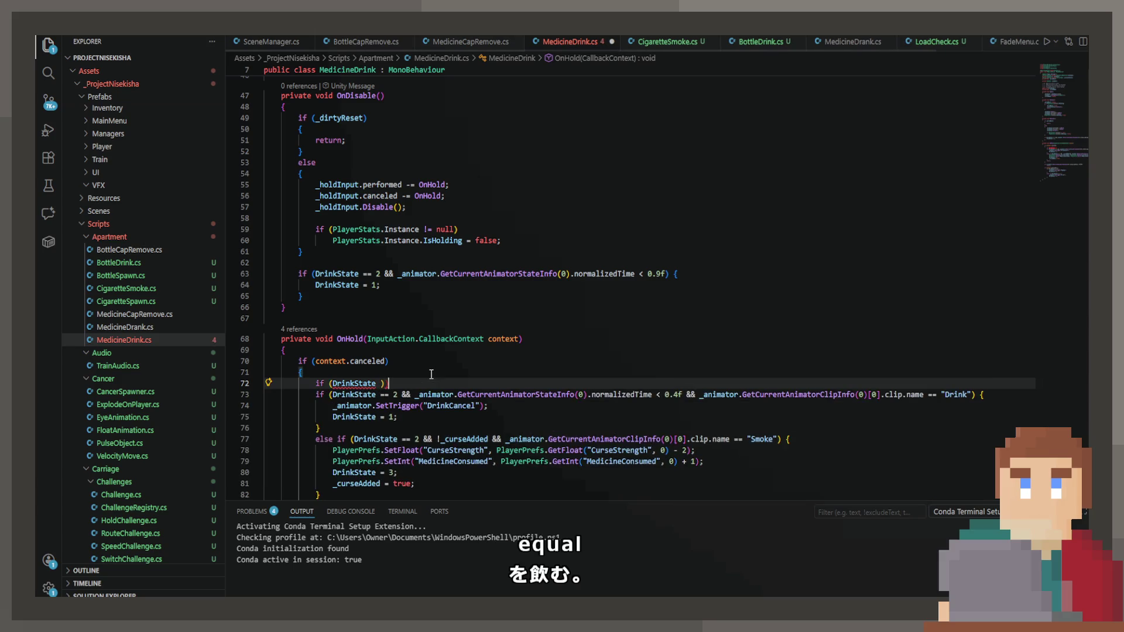
text(2 &&)
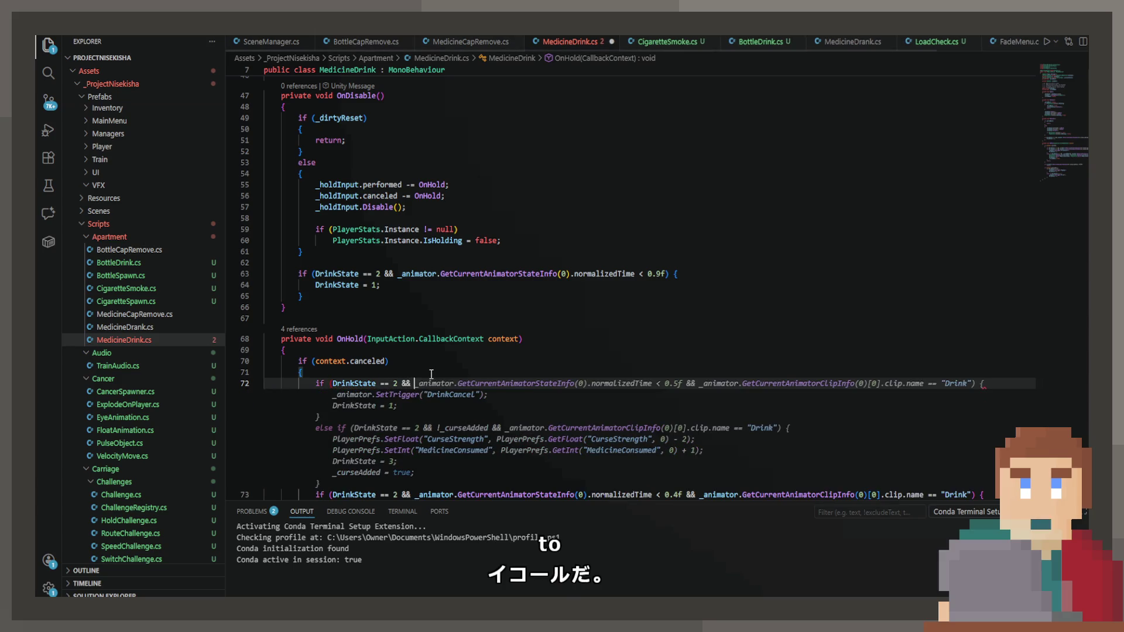
key(Tab)
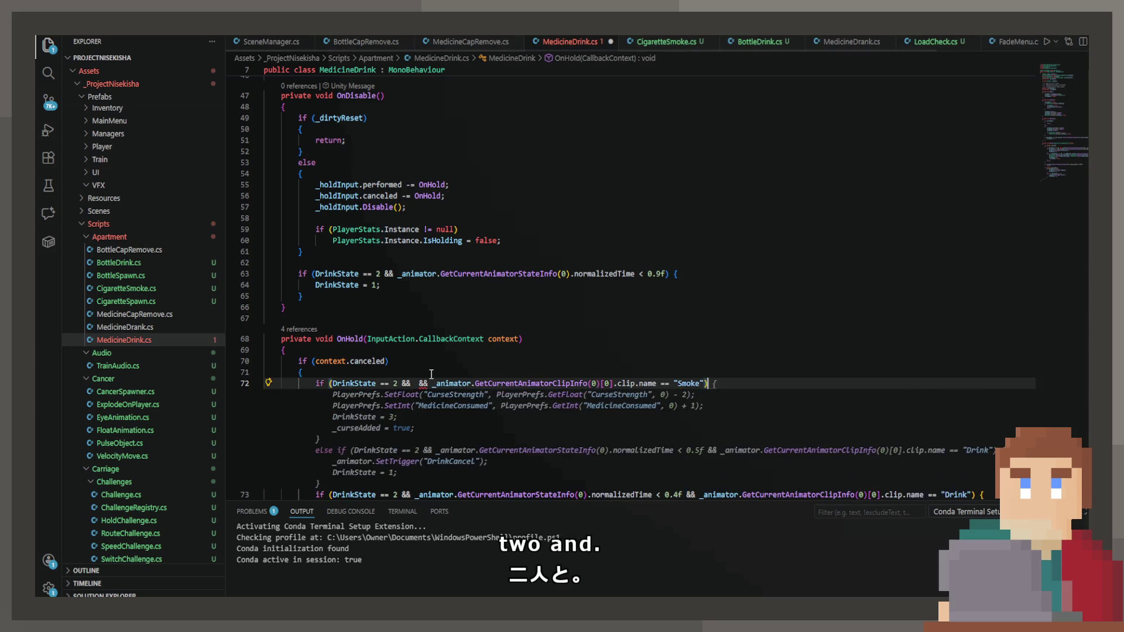
click(422, 380)
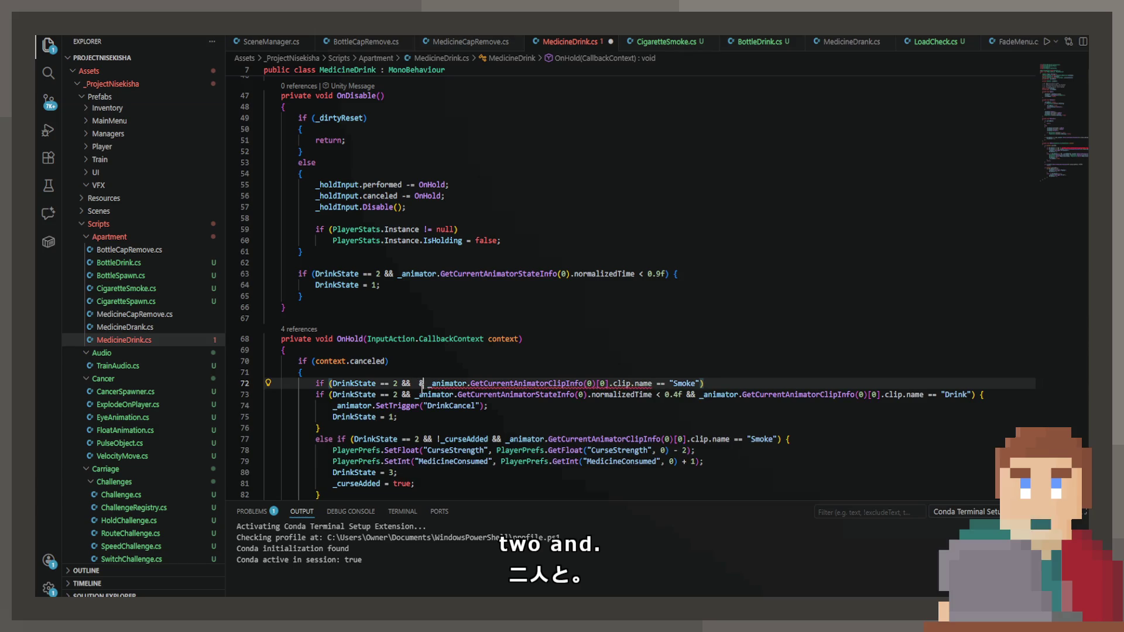
key(BackSpace)
key(BackSpace)
click(697, 383)
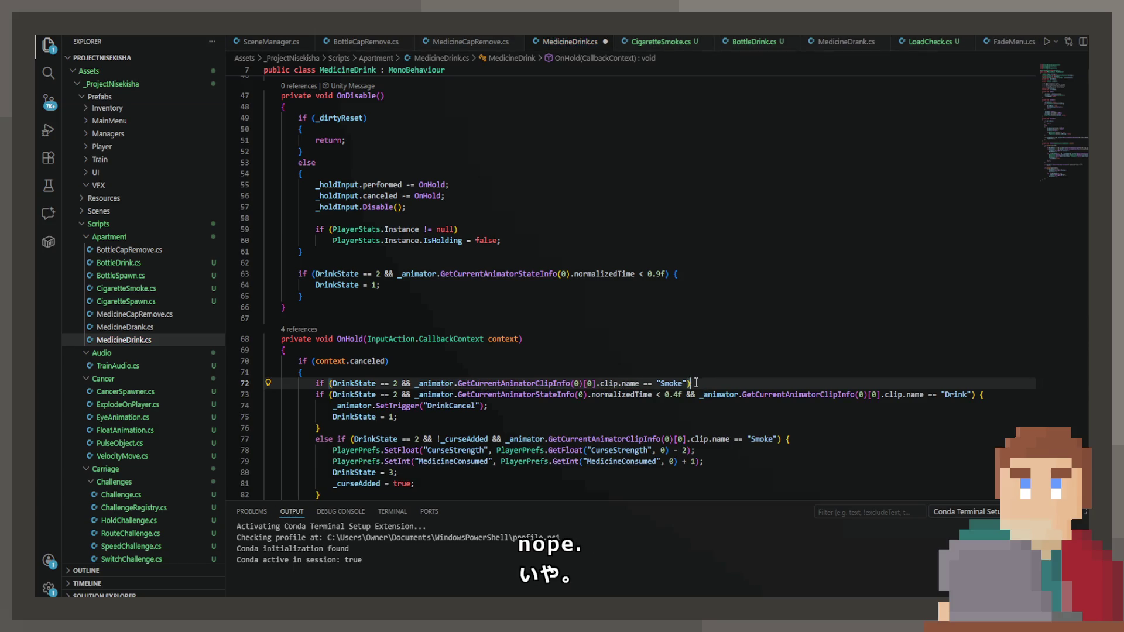
text({)
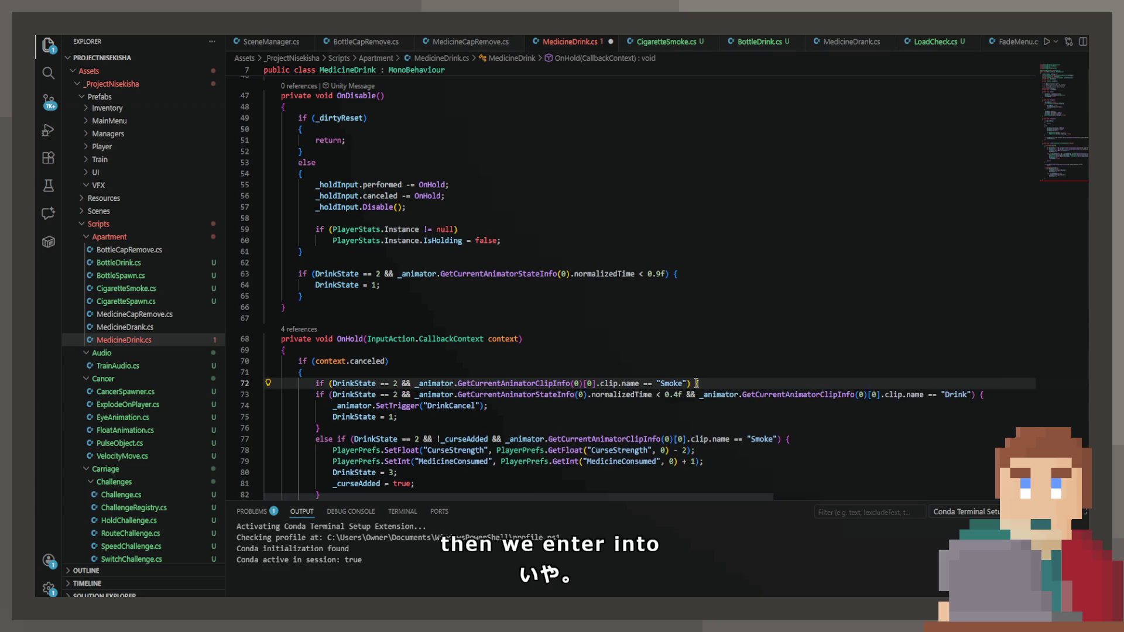
key(Tab)
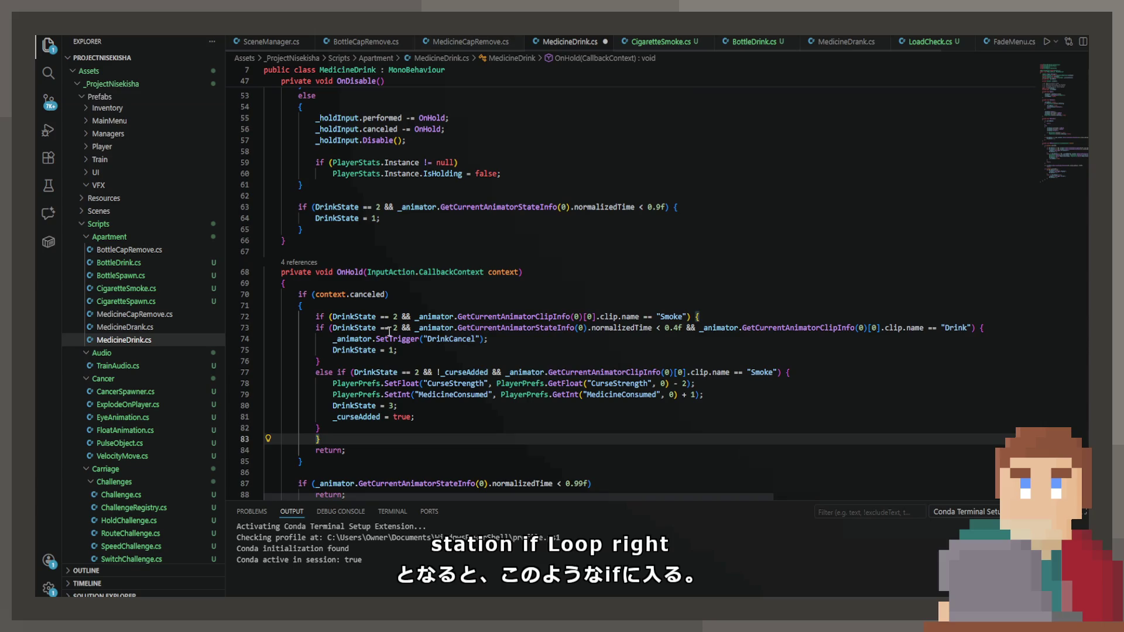
mouse_move(321, 428)
mouse_down()
mouse_move(305, 375)
mouse_move(208, 327)
mouse_up()
key(Tab)
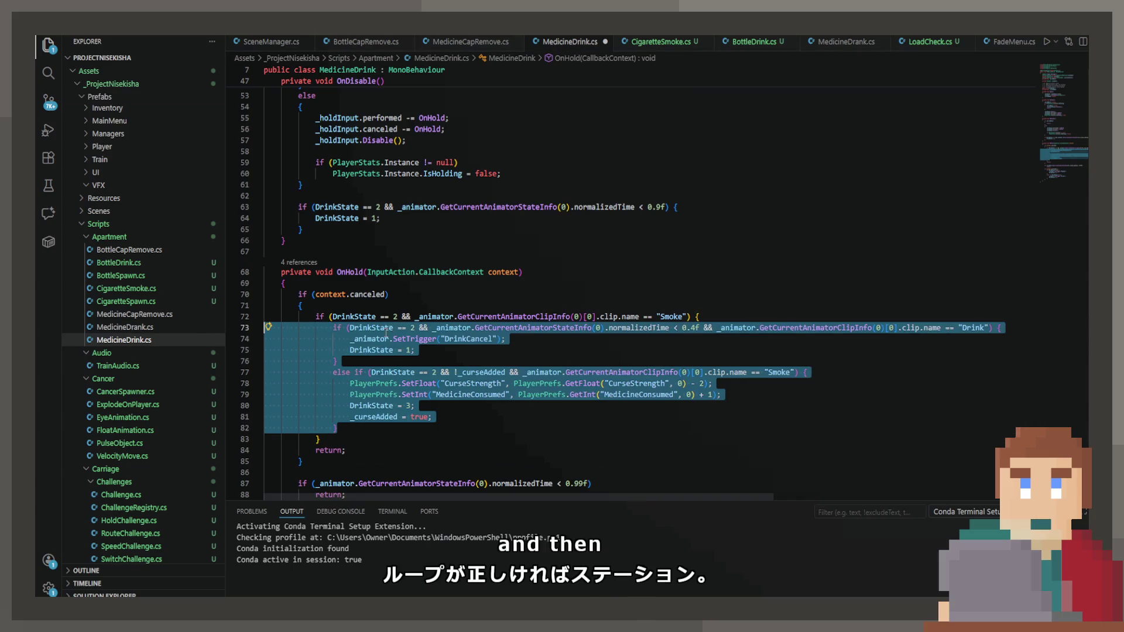
Delete the duplicate DrinkState and clip-name checks on lines 73 and 77, leaving else if (!_curseAdded).
click(380, 328)
drag(350, 328, 433, 328)
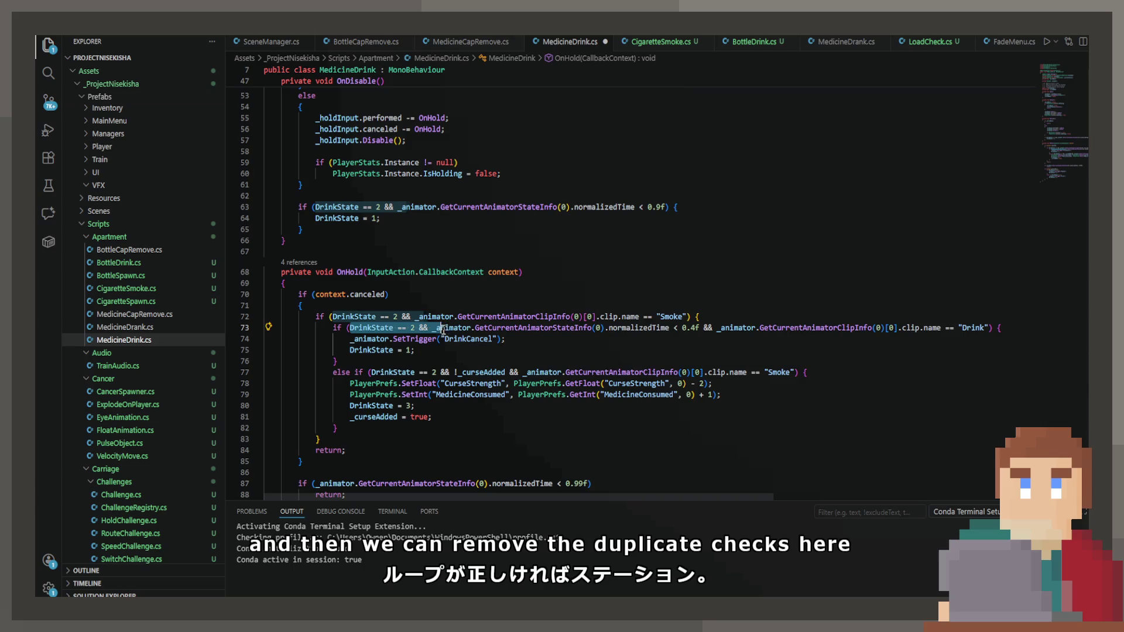
key(BackSpace)
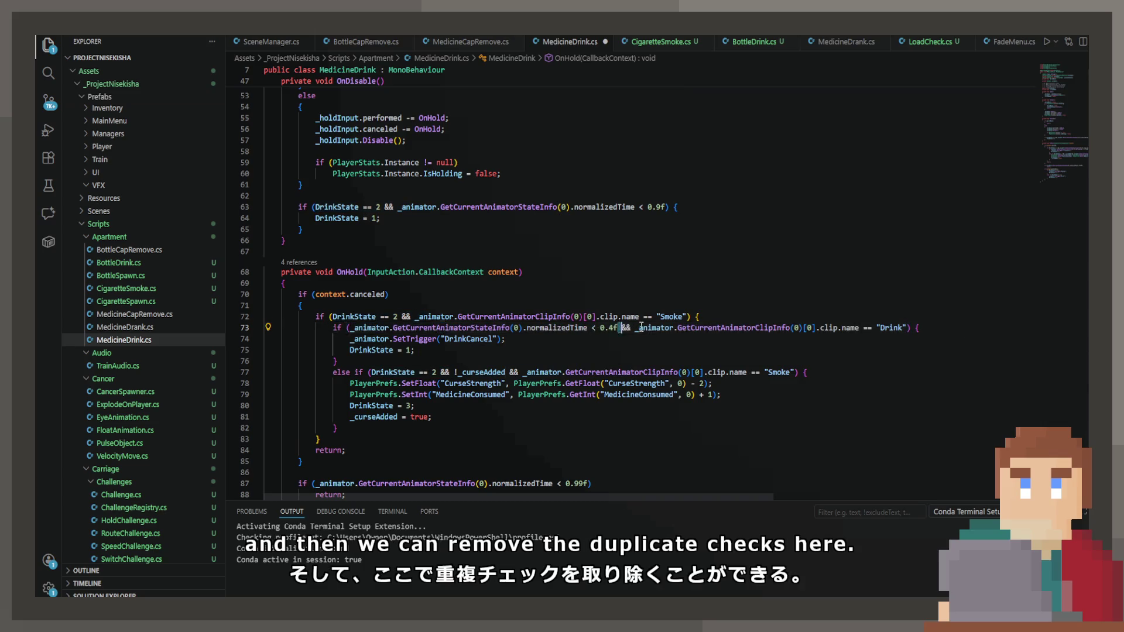
drag(619, 328, 907, 328)
key(BackSpace)
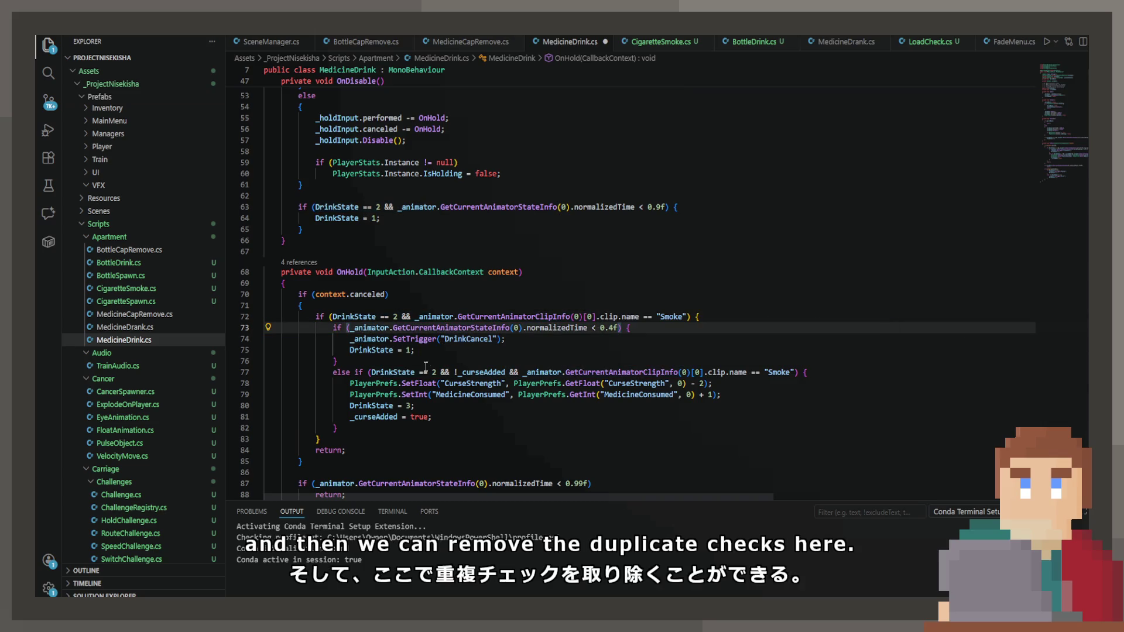
mouse_move(454, 373)
mouse_down()
mouse_move(393, 373)
mouse_move(691, 373)
mouse_up()
key(BackSpace)
key(BackSpace)
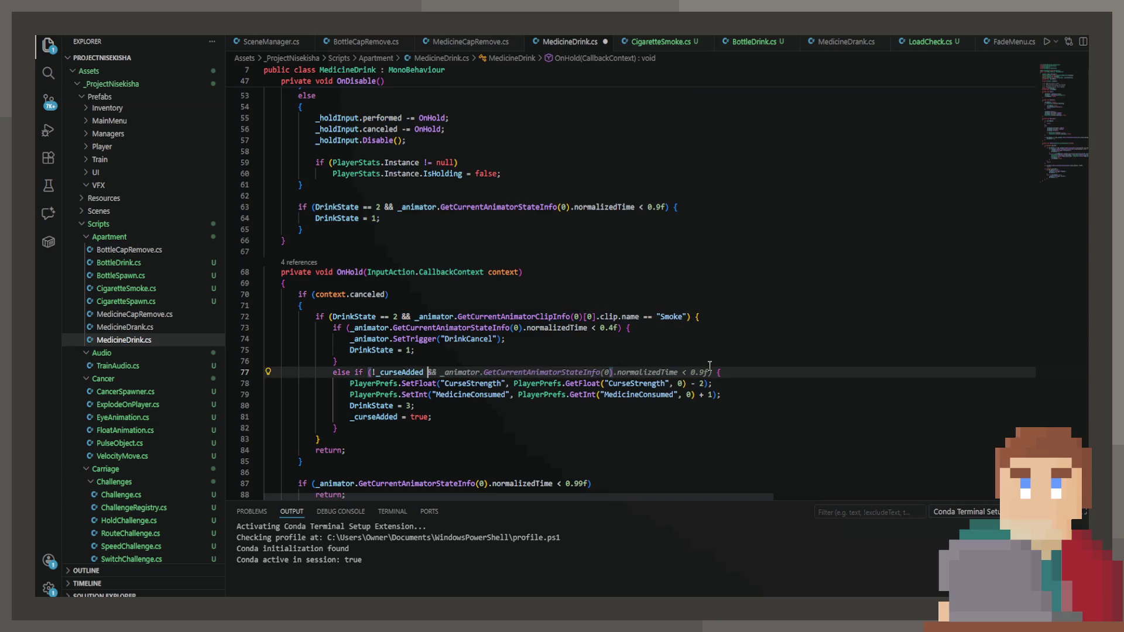
click(568, 349)
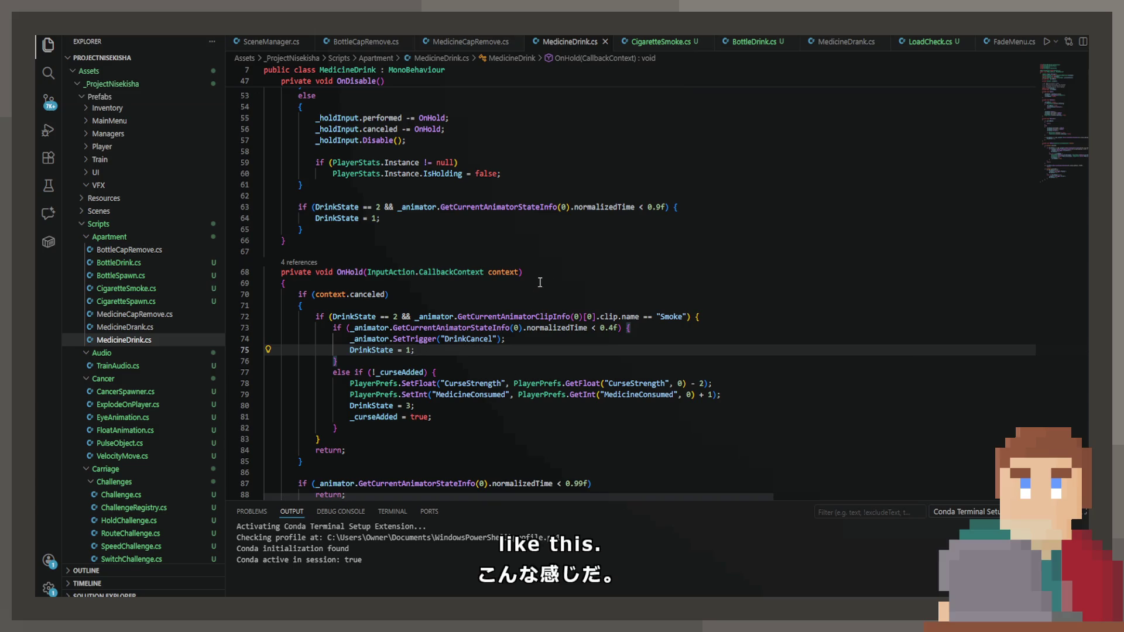
In CigaretteSmoke.cs, replace the Debug.Log line with Copilot's outer SmokeState and Smoke-clip if check.
click(661, 41)
click(426, 254)
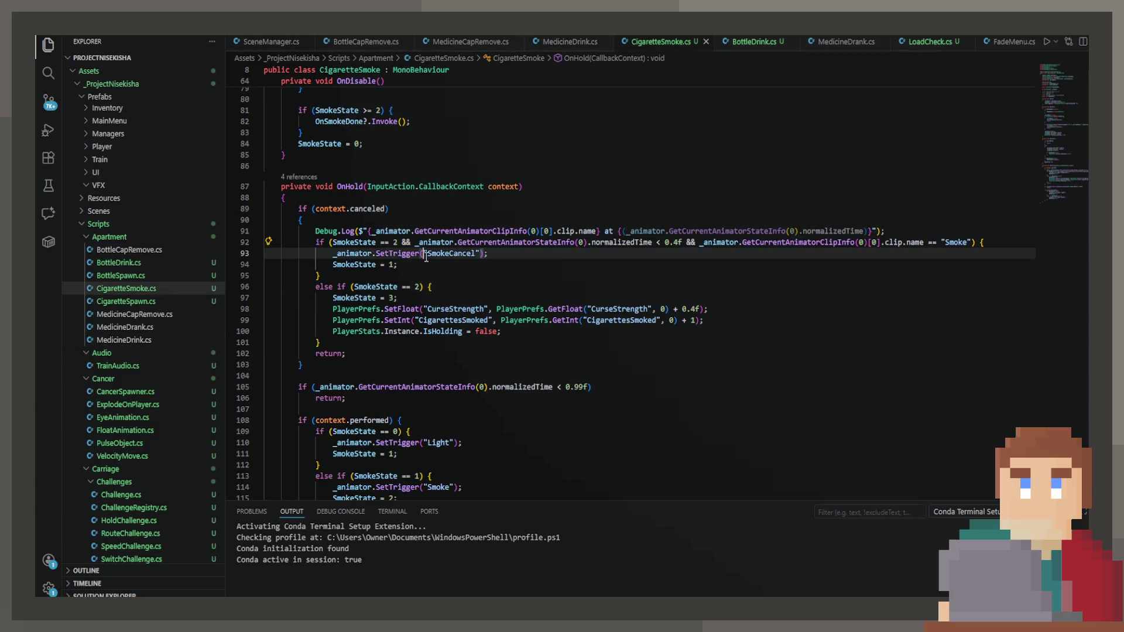
drag(918, 232, 309, 235)
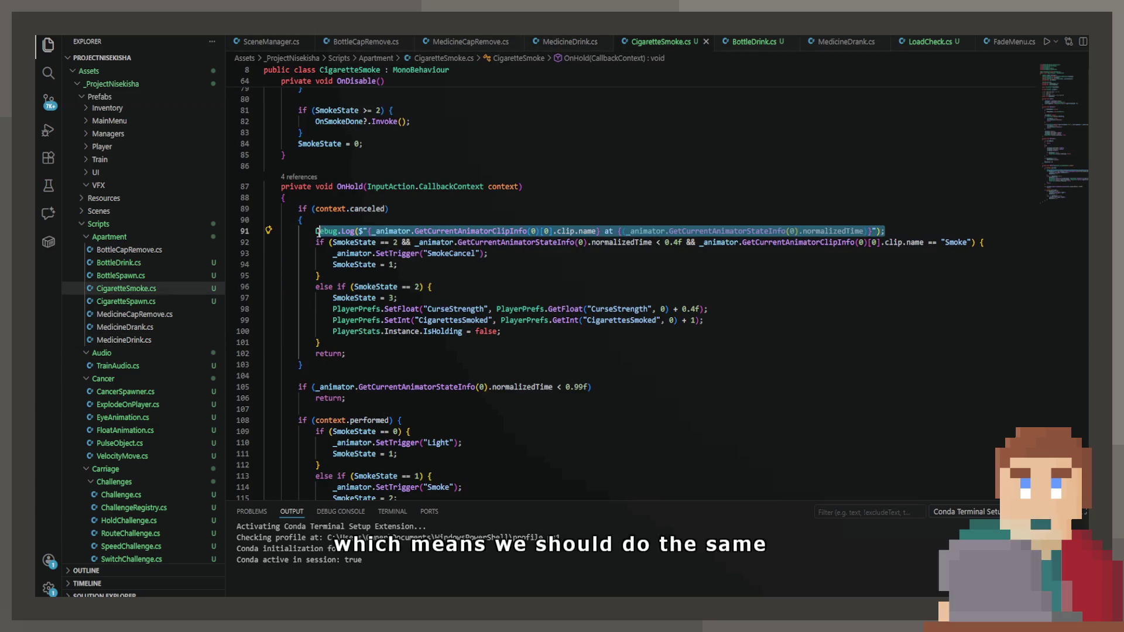
text(if ()
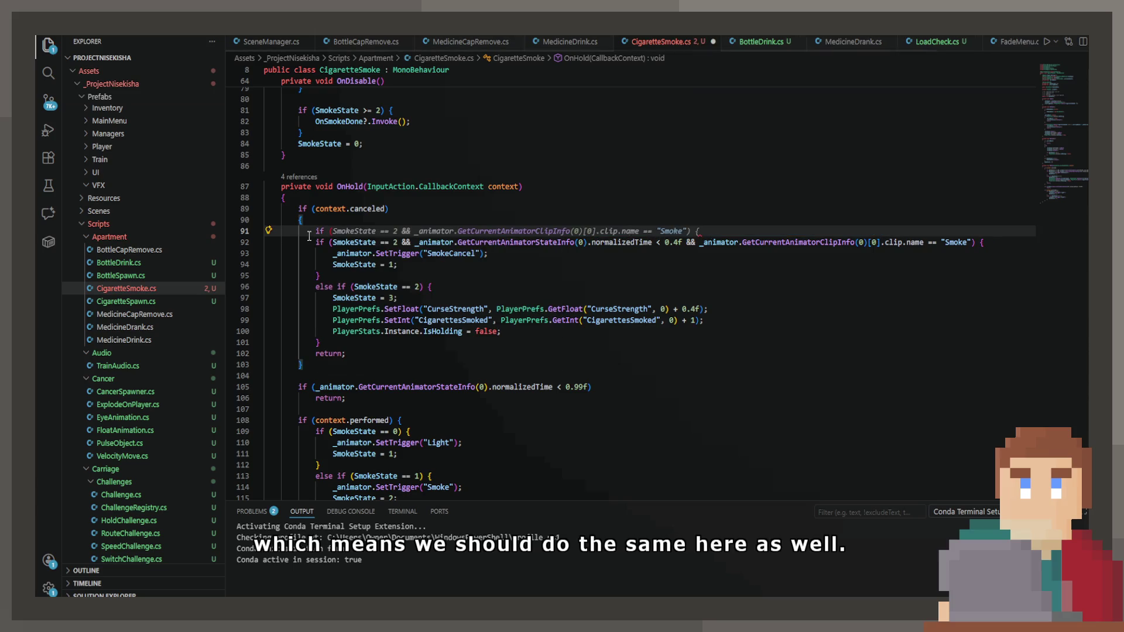
key(Tab)
key(Escape)
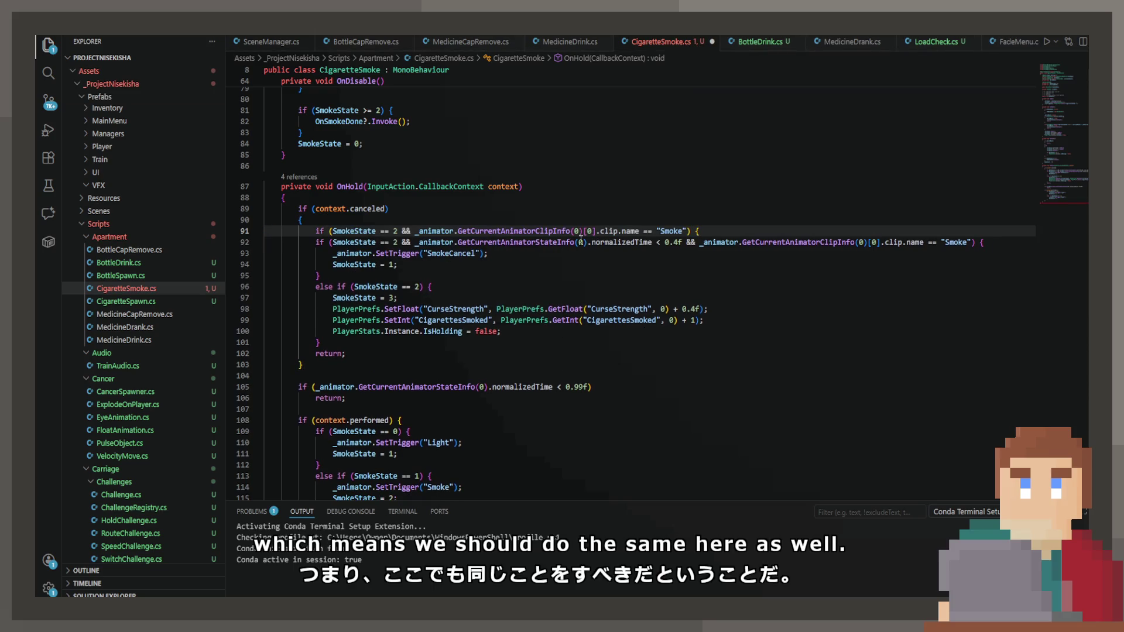
Close the outer if with a brace and indent the inner cancel branches on lines 92–101.
click(326, 342)
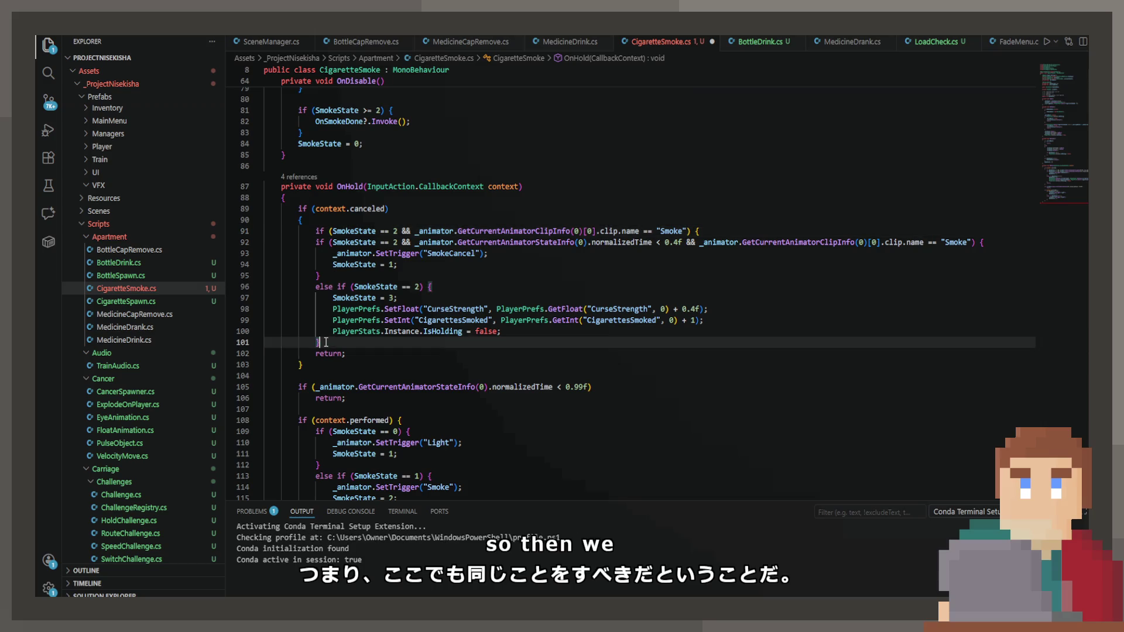
key(Return)
text(})
mouse_move(326, 342)
mouse_down()
mouse_move(275, 314)
mouse_move(258, 243)
mouse_up()
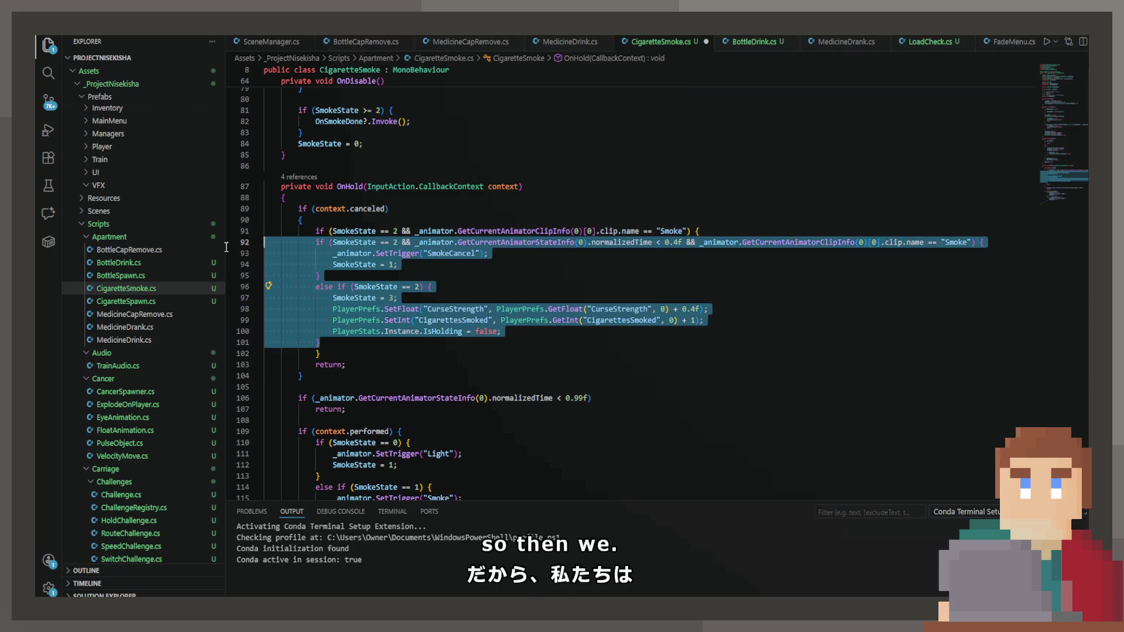
key(Tab)
click(524, 249)
Delete the duplicate SmokeState and Smoke-clip conditions, leaving a 0.4f check and plain else, and save.
drag(433, 242, 350, 243)
key(BackSpace)
drag(620, 242, 907, 243)
key(BackSpace)
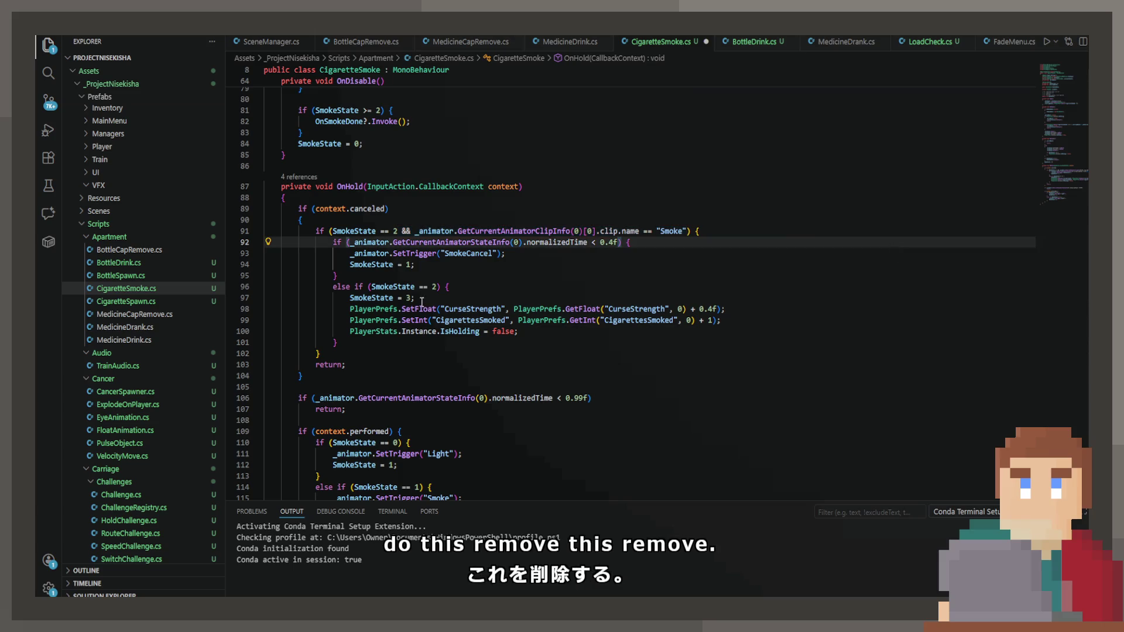
drag(354, 286, 452, 287)
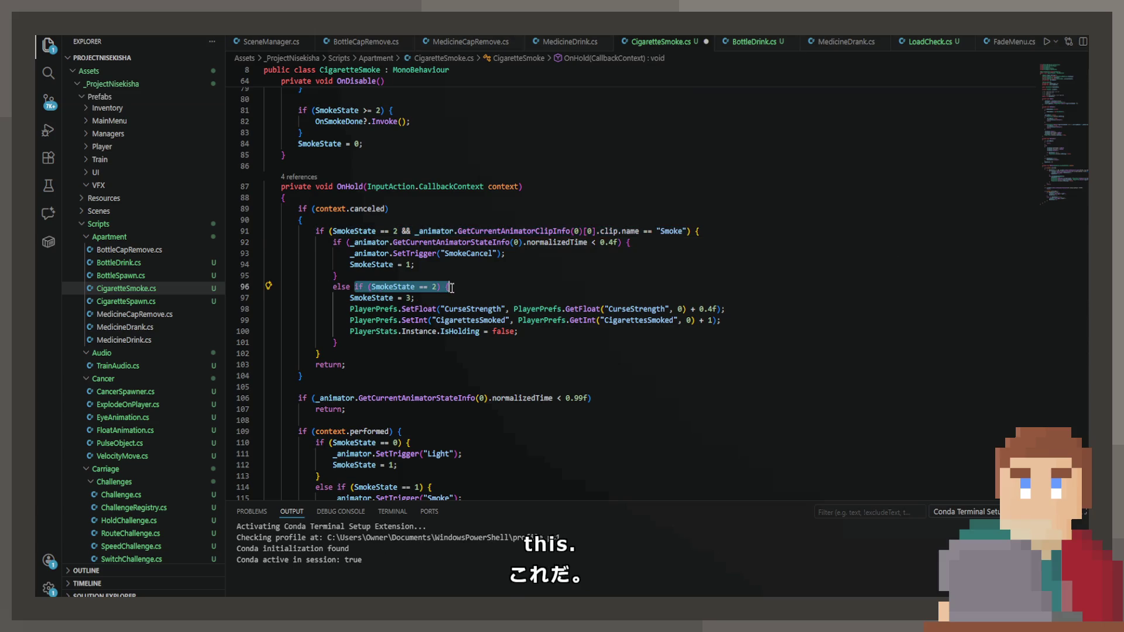
key(BackSpace)
key(Escape)
key(ctrl+s)
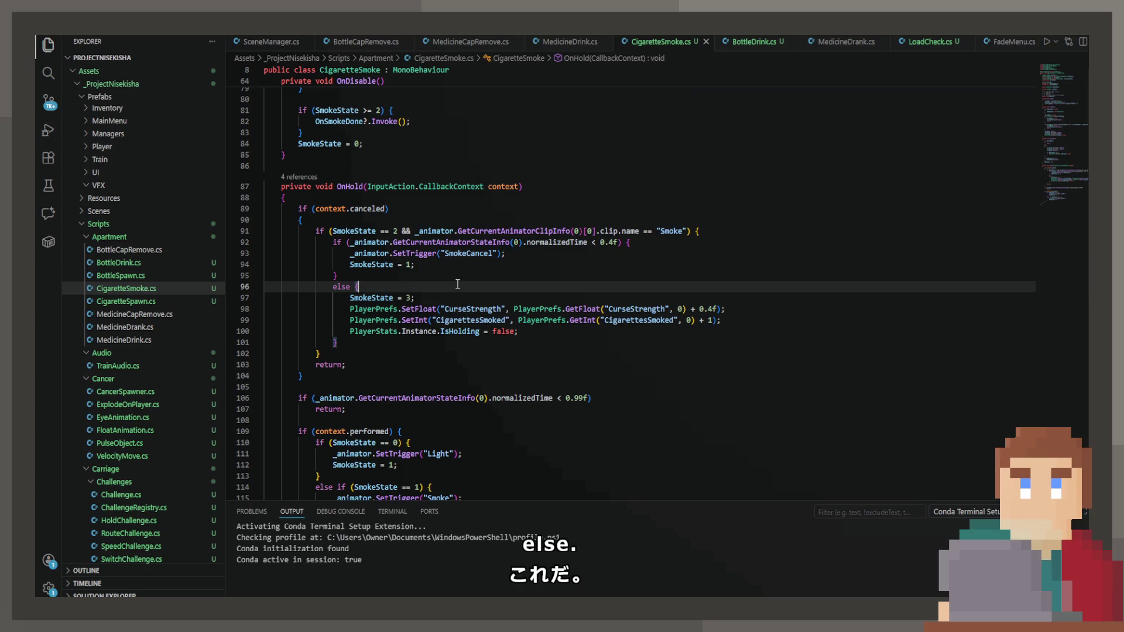
click(461, 265)
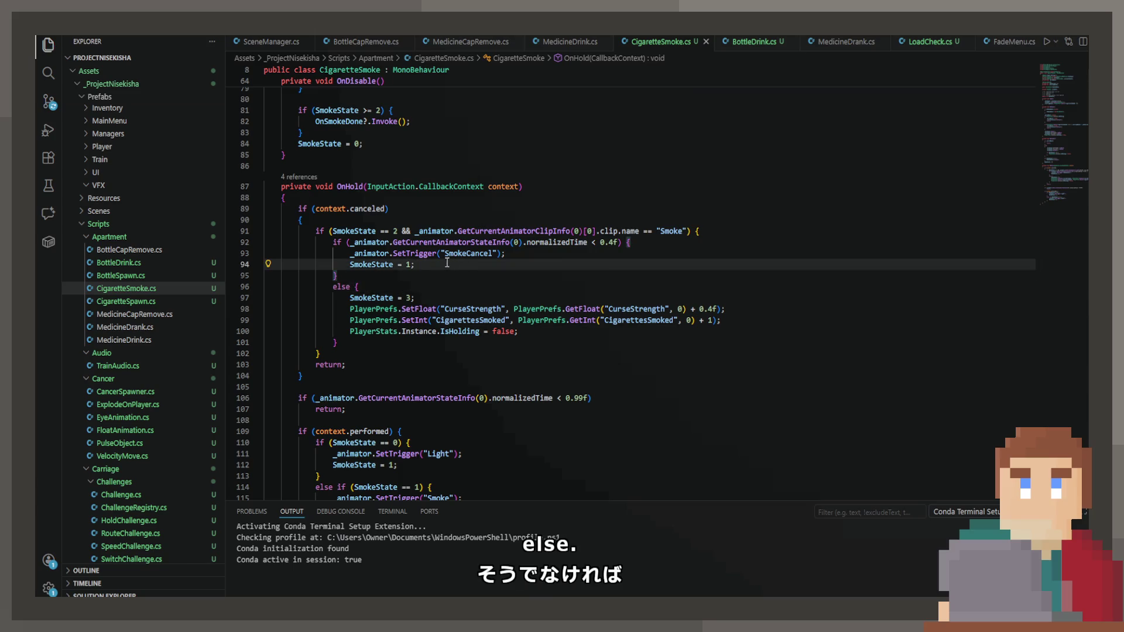
click(755, 42)
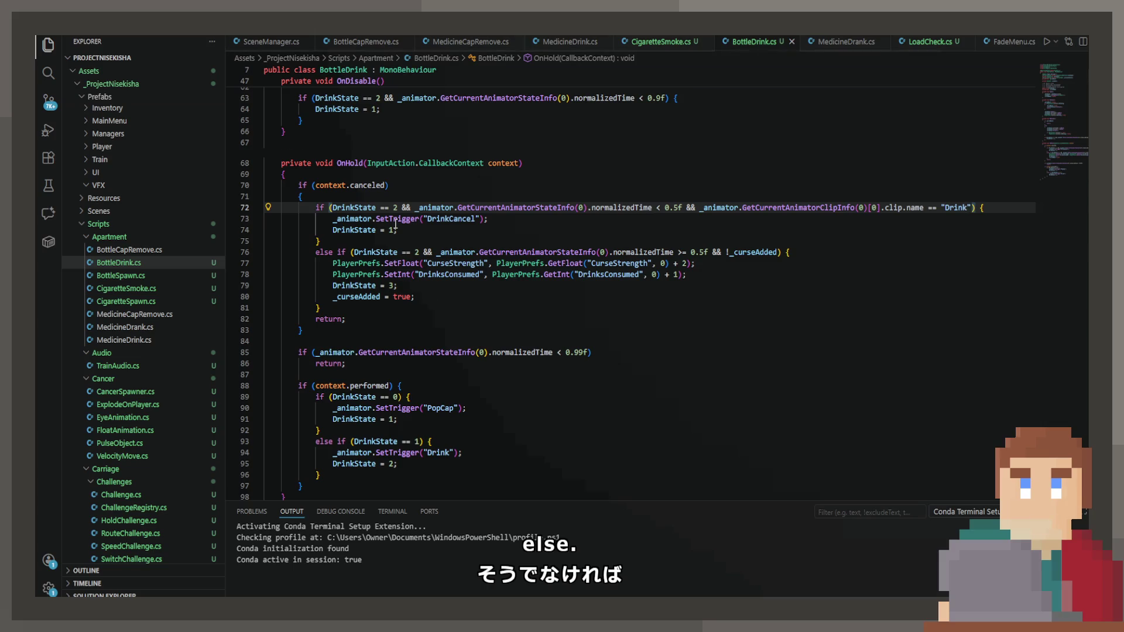
Add a line inside BottleDrink's cancel block and accept Copilot's outer Drink-clip check.
click(372, 185)
key(Down)
key(Return)
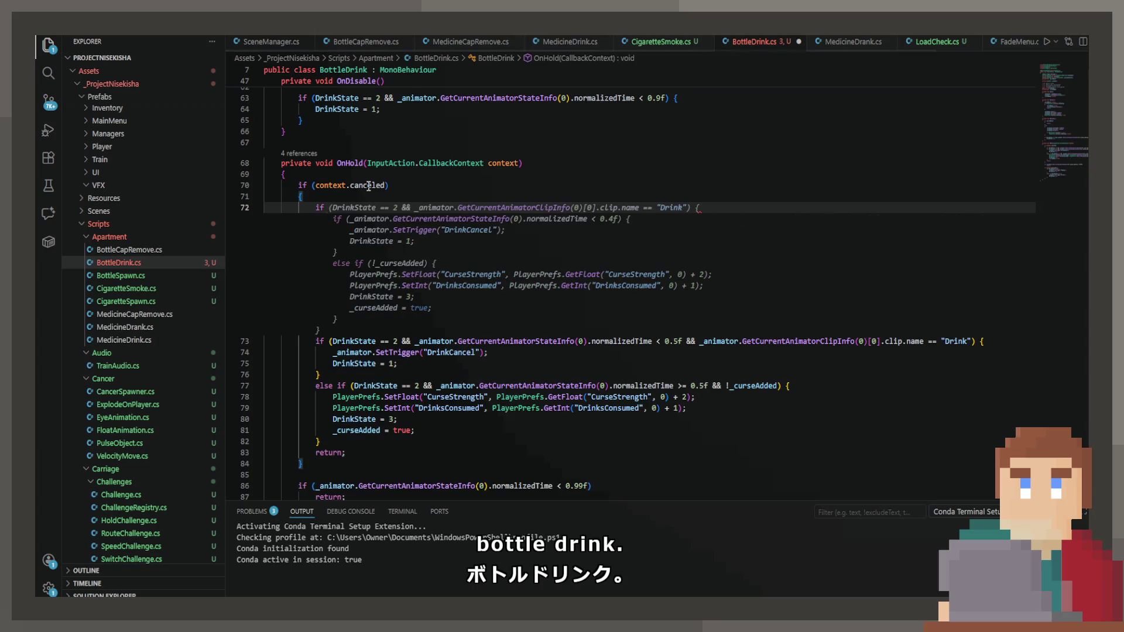
key(Tab)
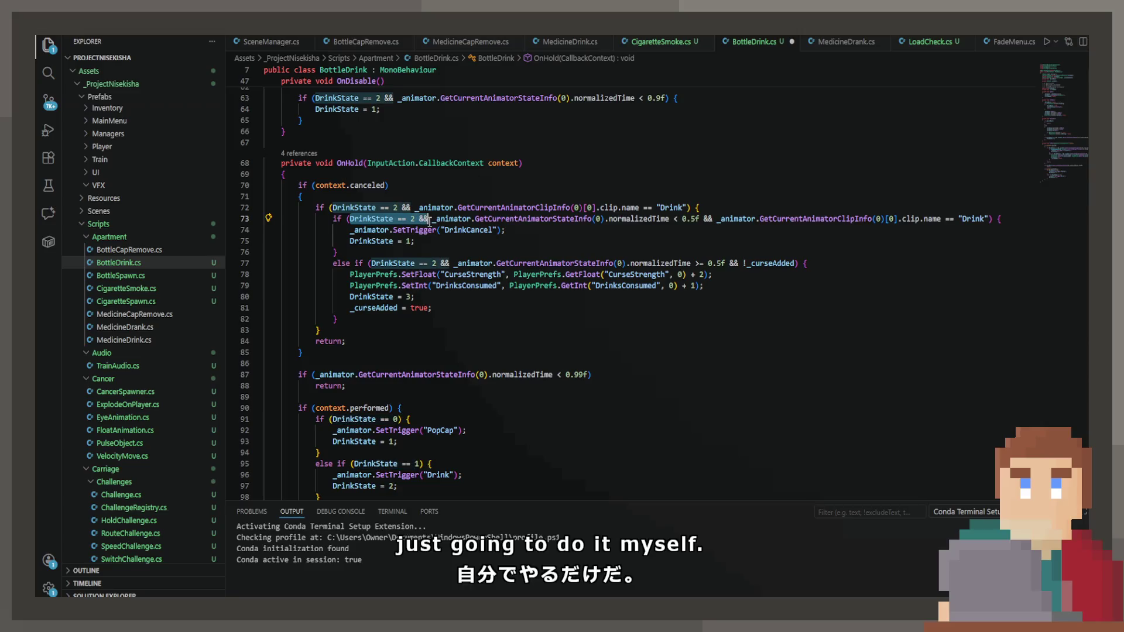
Remove the duplicate checks on lines 73 and 77, leaving the 0.5f check and else if (!_curseAdded), then save.
drag(619, 219, 909, 219)
key(BackSpace)
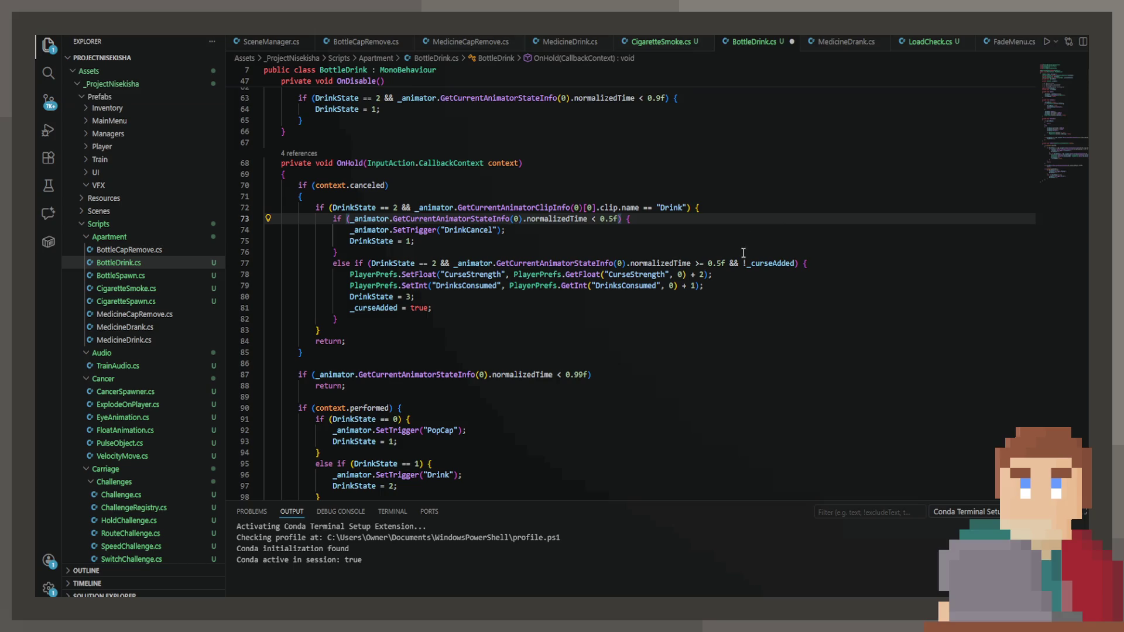
drag(739, 267, 396, 267)
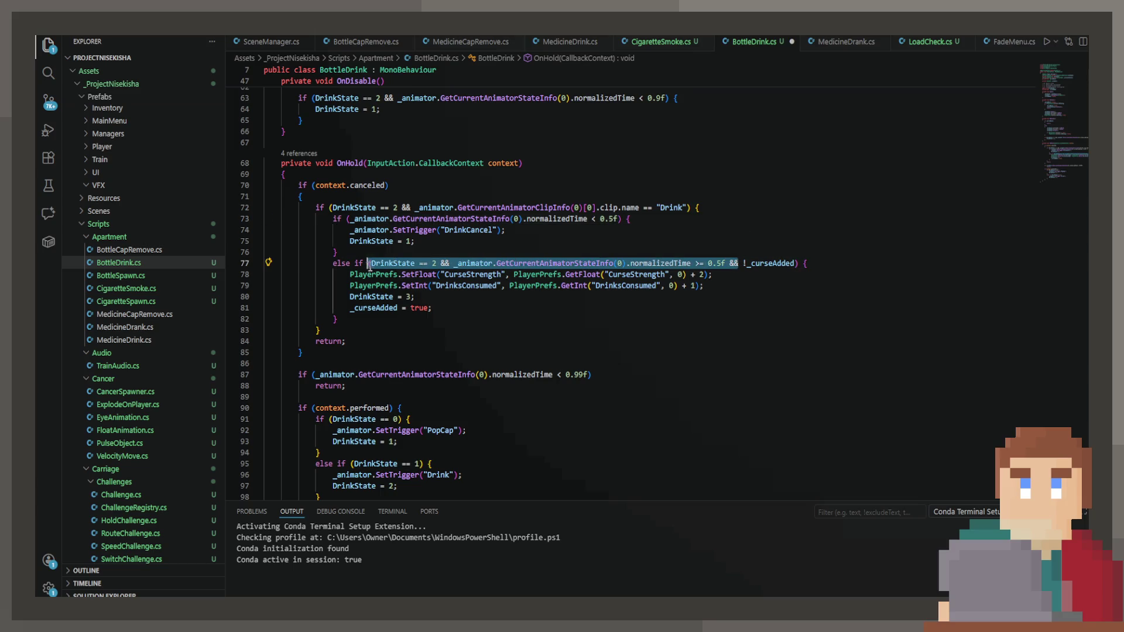
key(BackSpace)
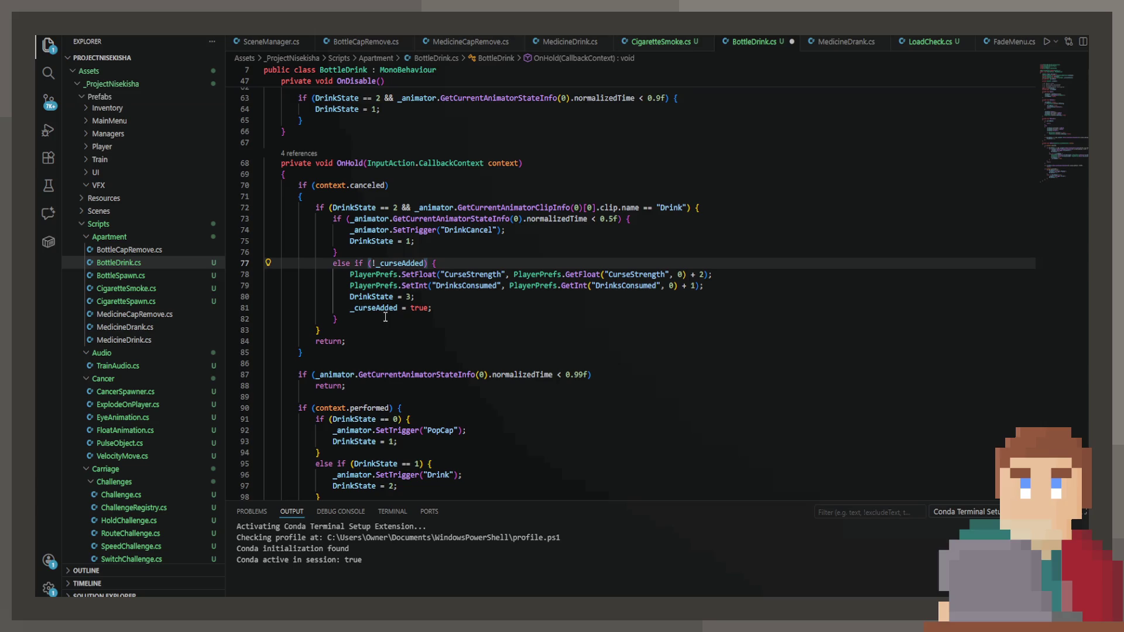
key(ctrl+s)
click(474, 290)
click(484, 243)
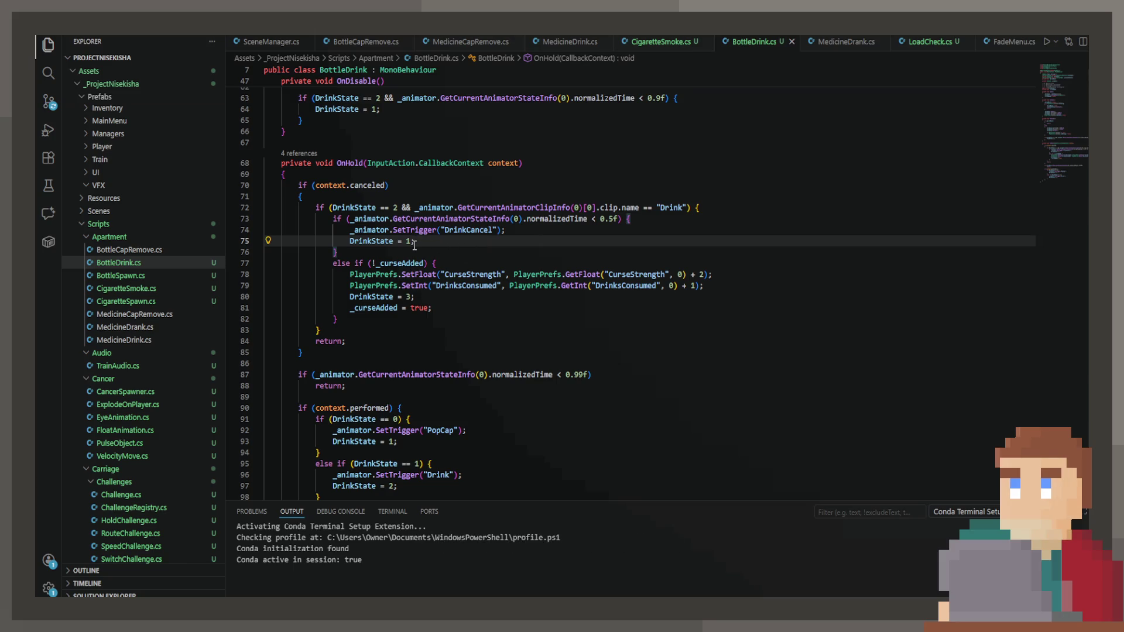
click(421, 263)
click(441, 255)
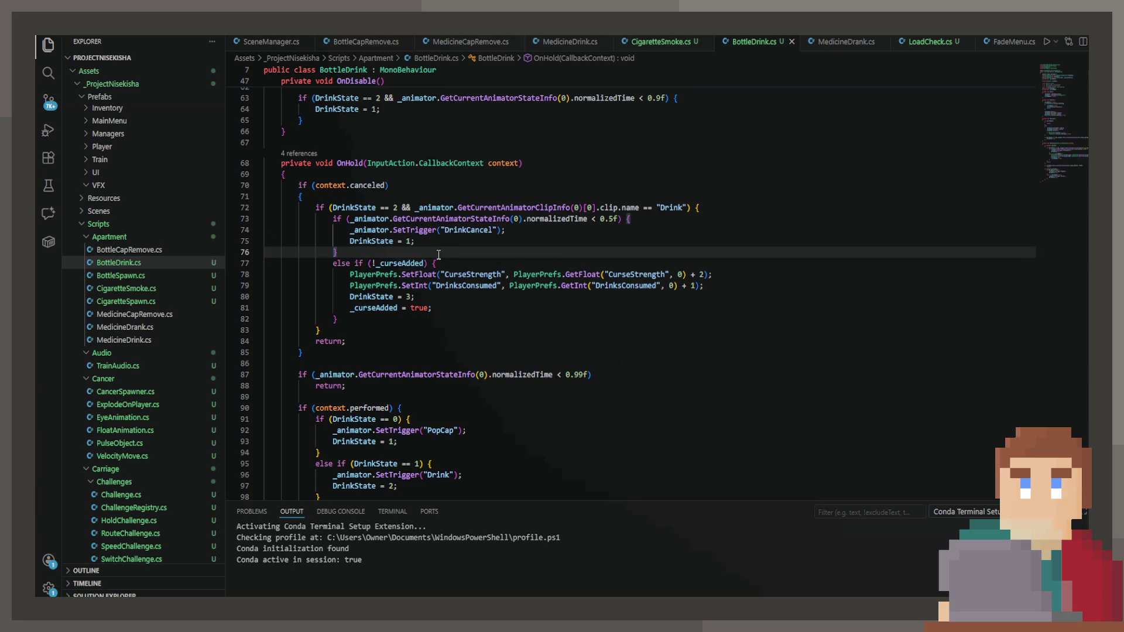
key(alt+Tab)
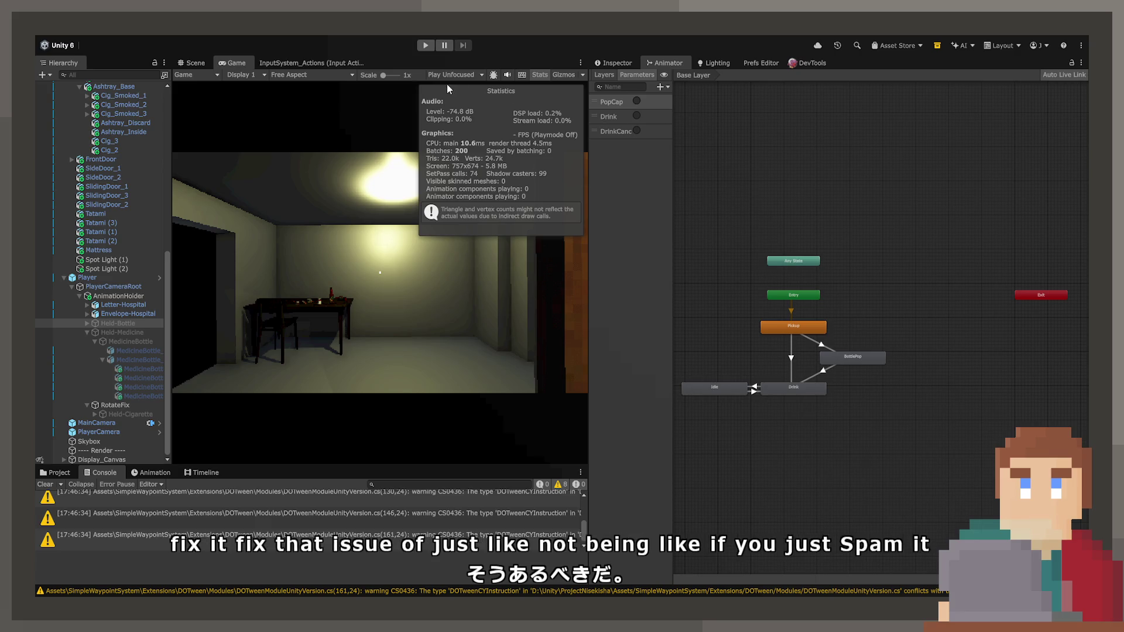
Play the scene, pick up the bottle with E, start and cancel drinking several times, then stop.
click(424, 44)
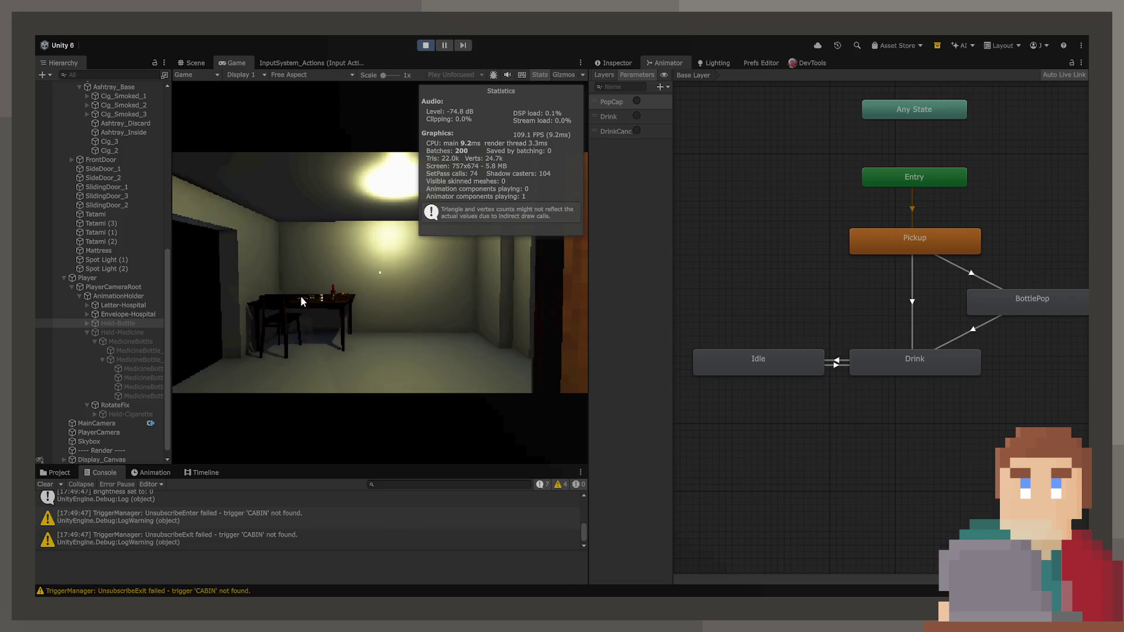
key(e)
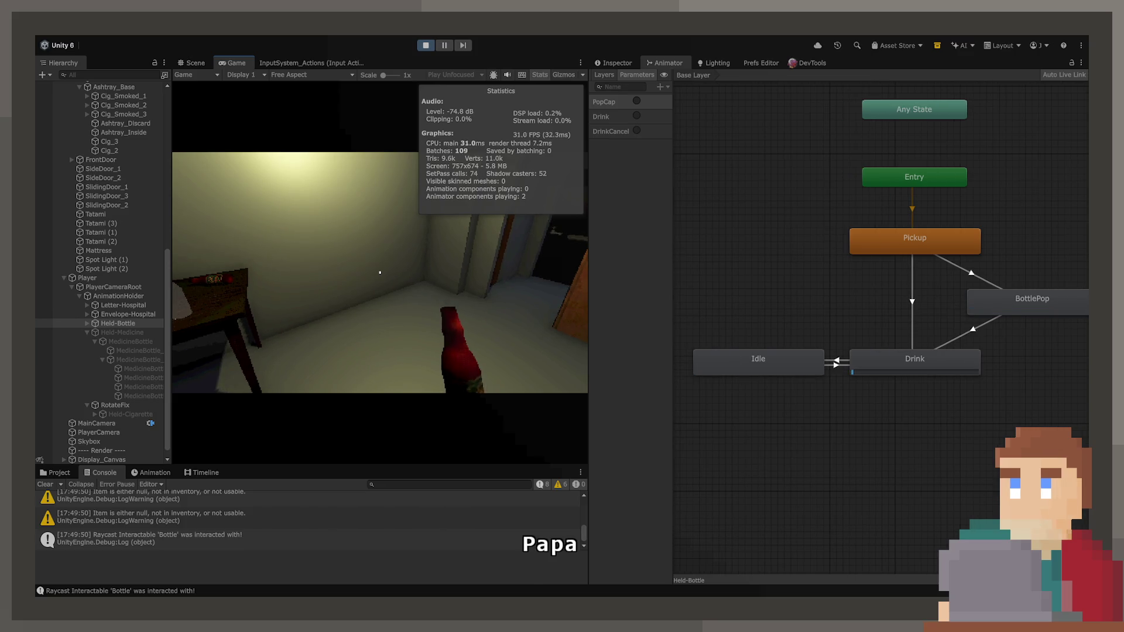
click(381, 272)
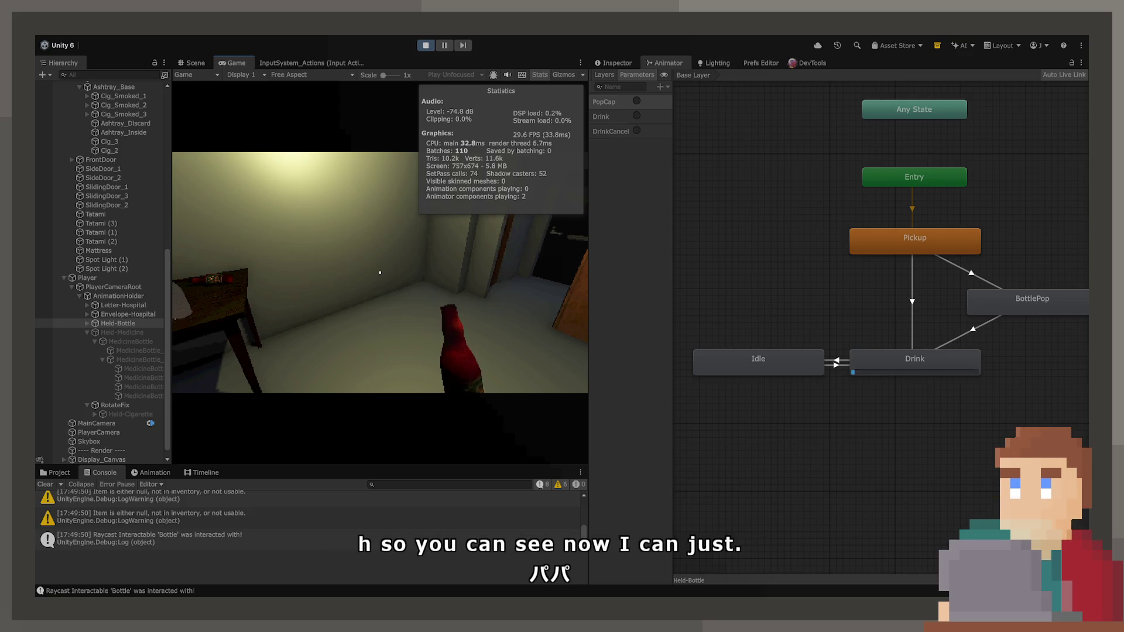
click(380, 272)
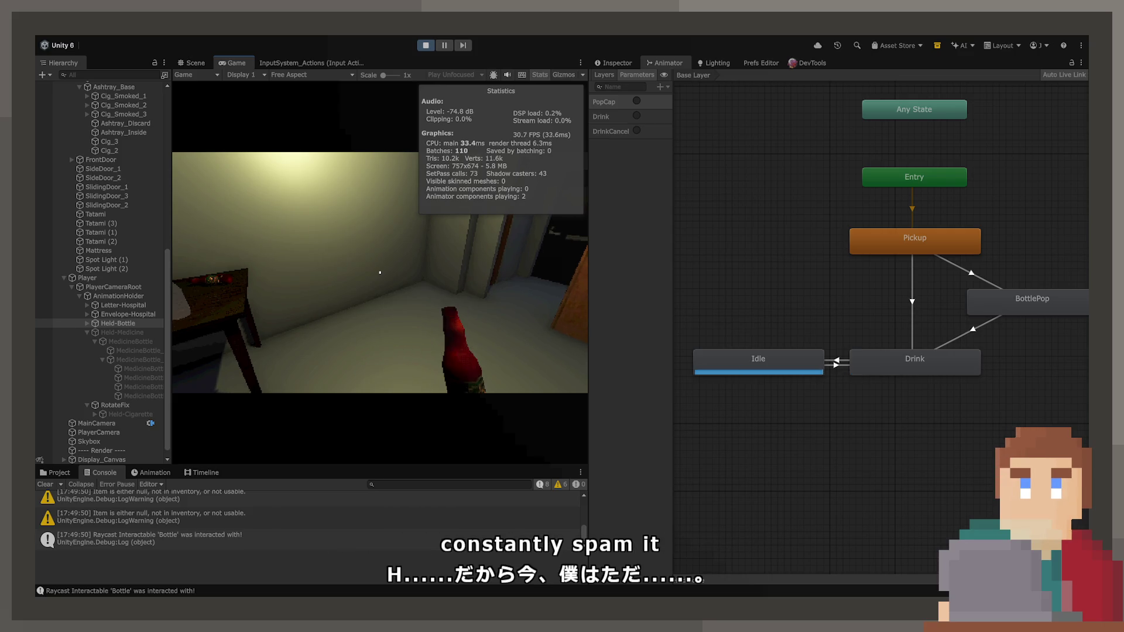
click(380, 272)
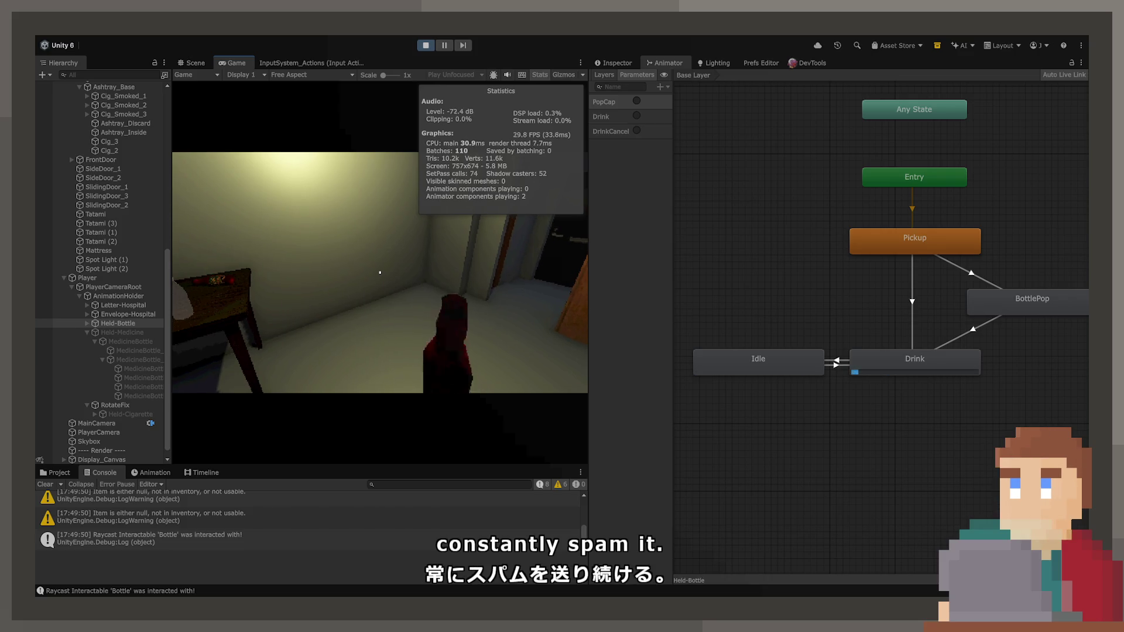
click(380, 272)
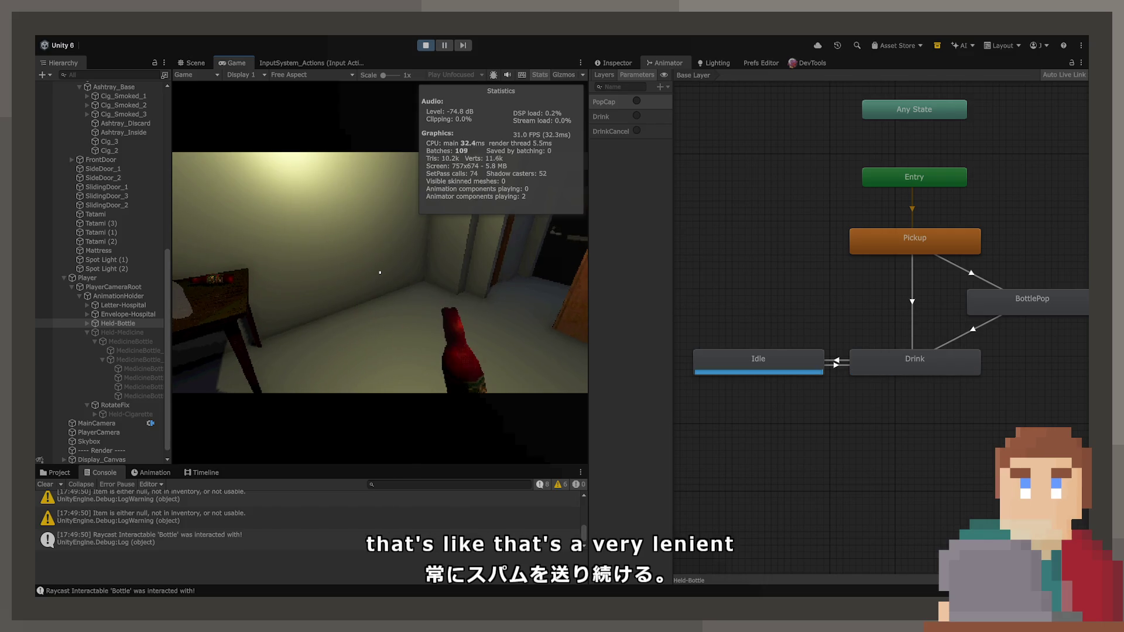
click(380, 272)
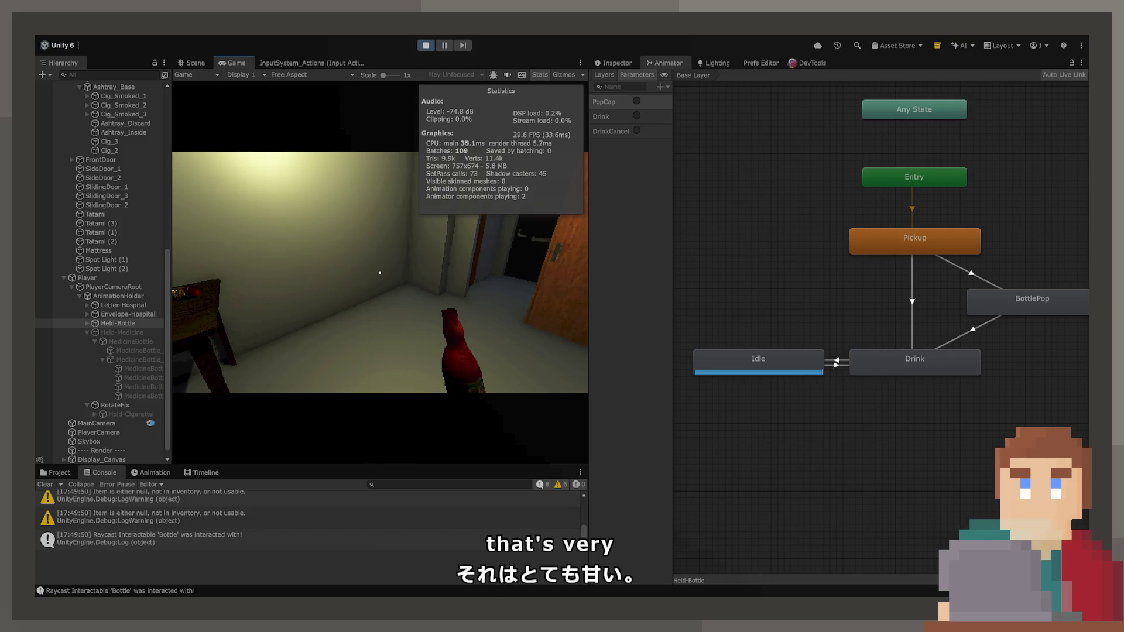
click(426, 45)
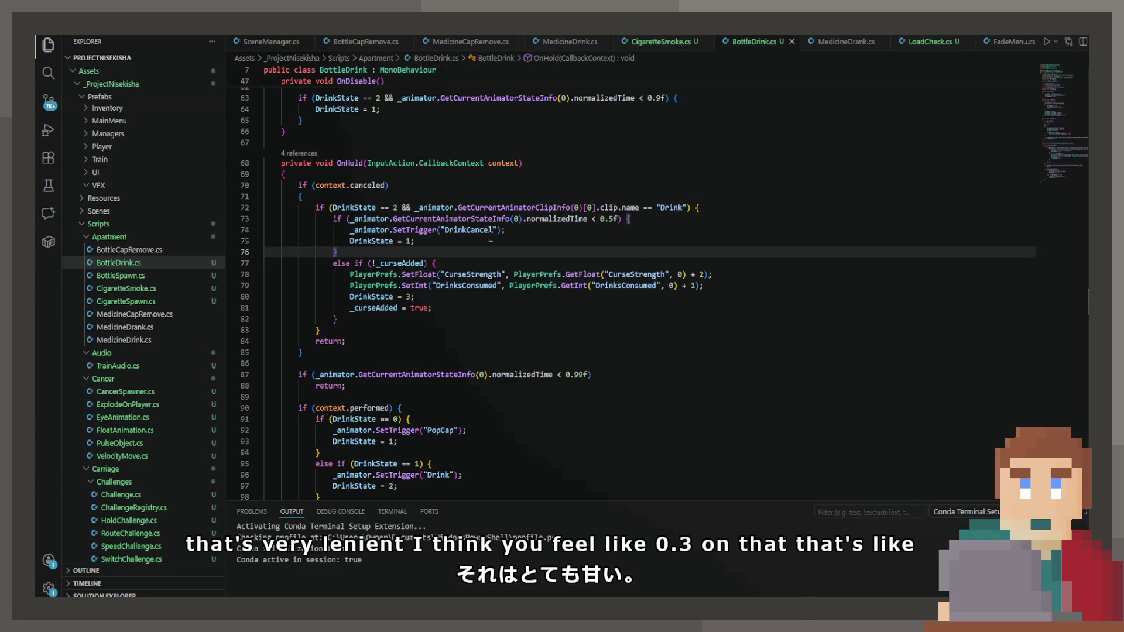
Change BottleDrink's cancel threshold on line 73 from 0.5f to 0.2f and save.
click(614, 220)
key(BackSpace)
text(2)
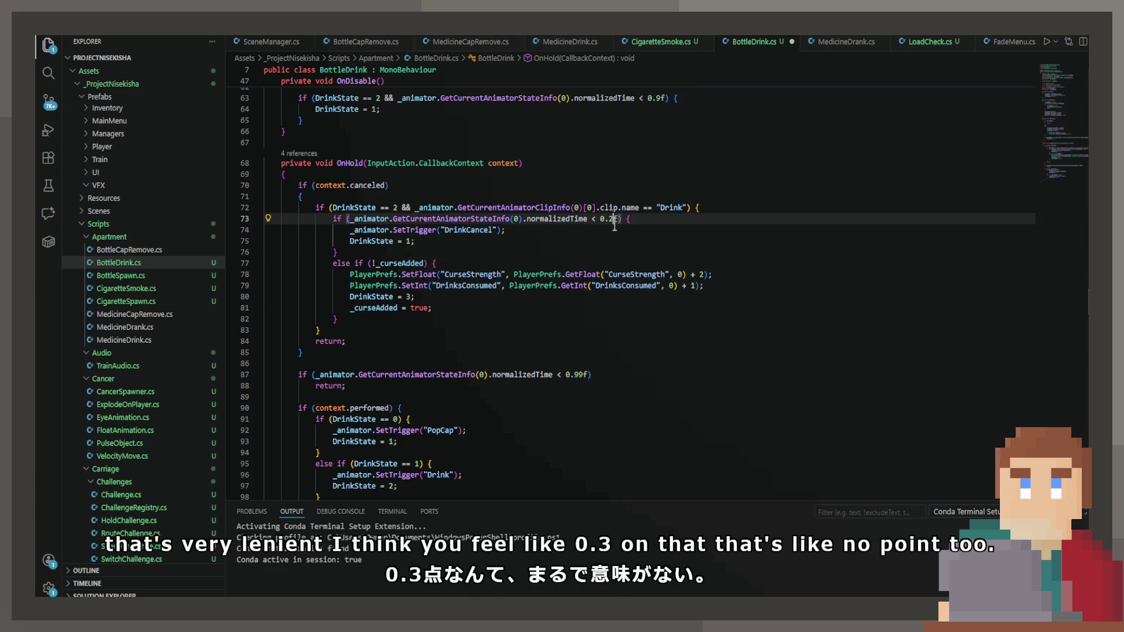
click(647, 208)
key(ctrl+s)
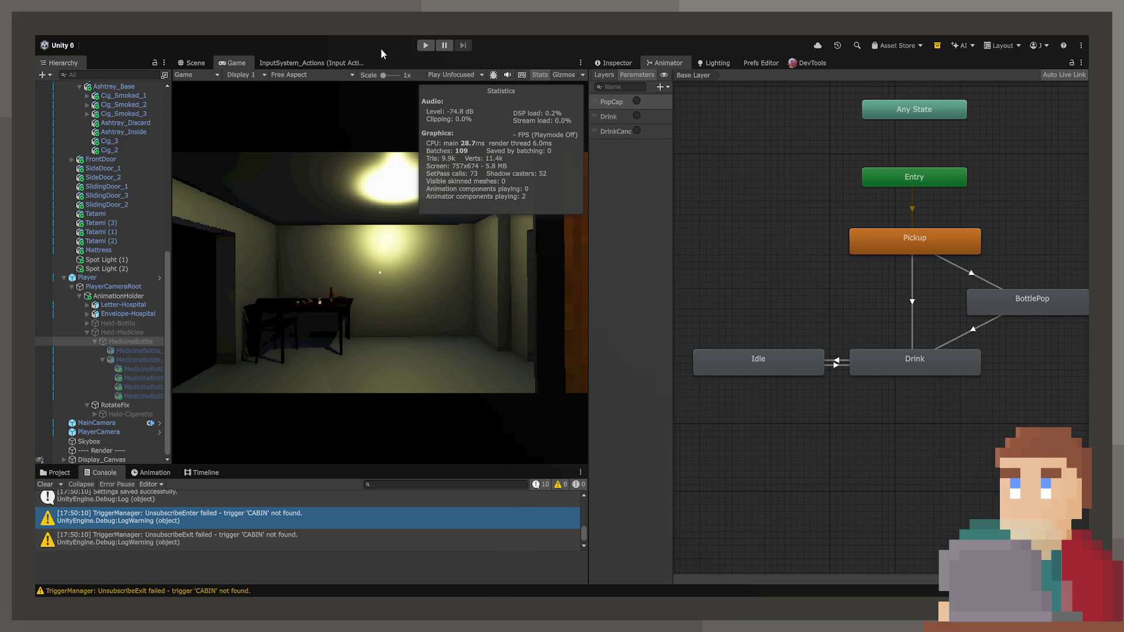
Enter play mode, pick up the bottle, open it, drink twice and put it back.
click(426, 45)
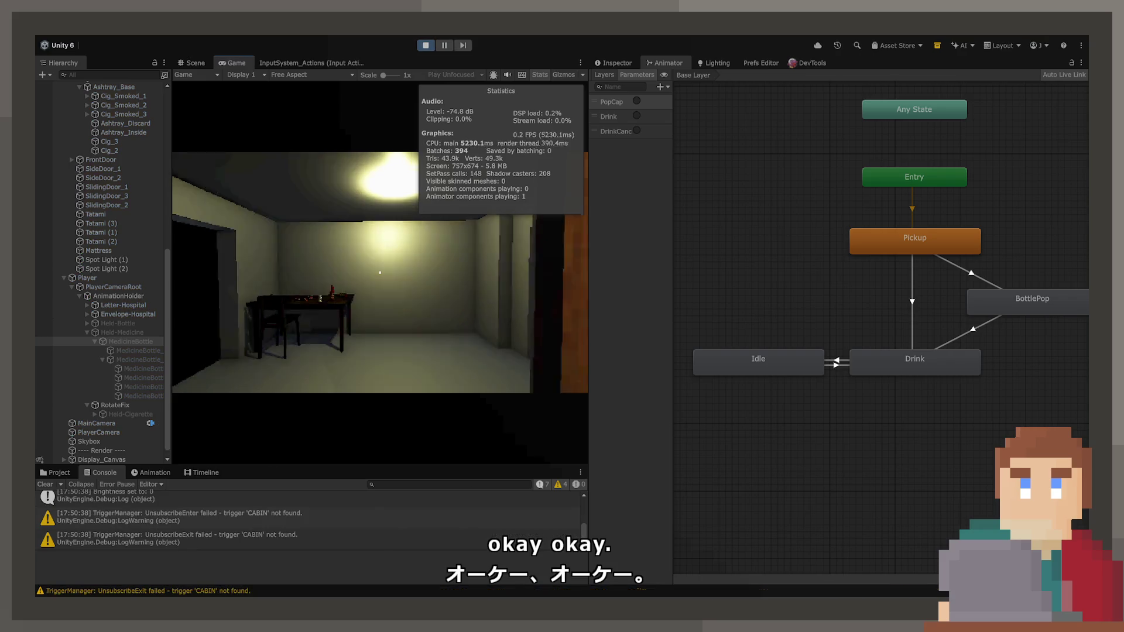
key(e)
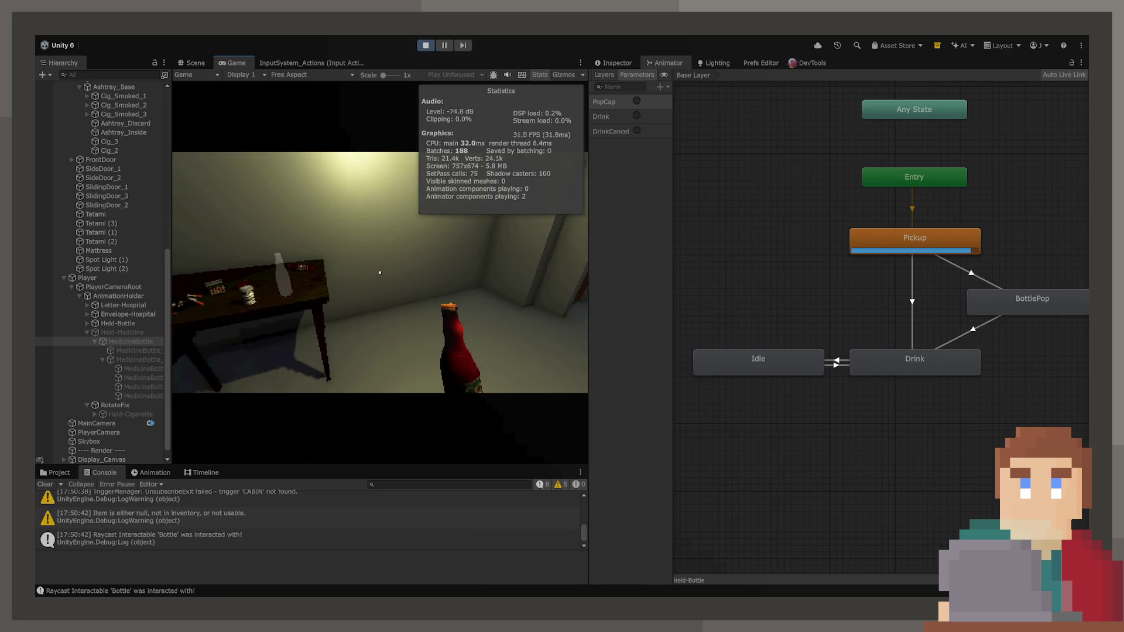
click(380, 272)
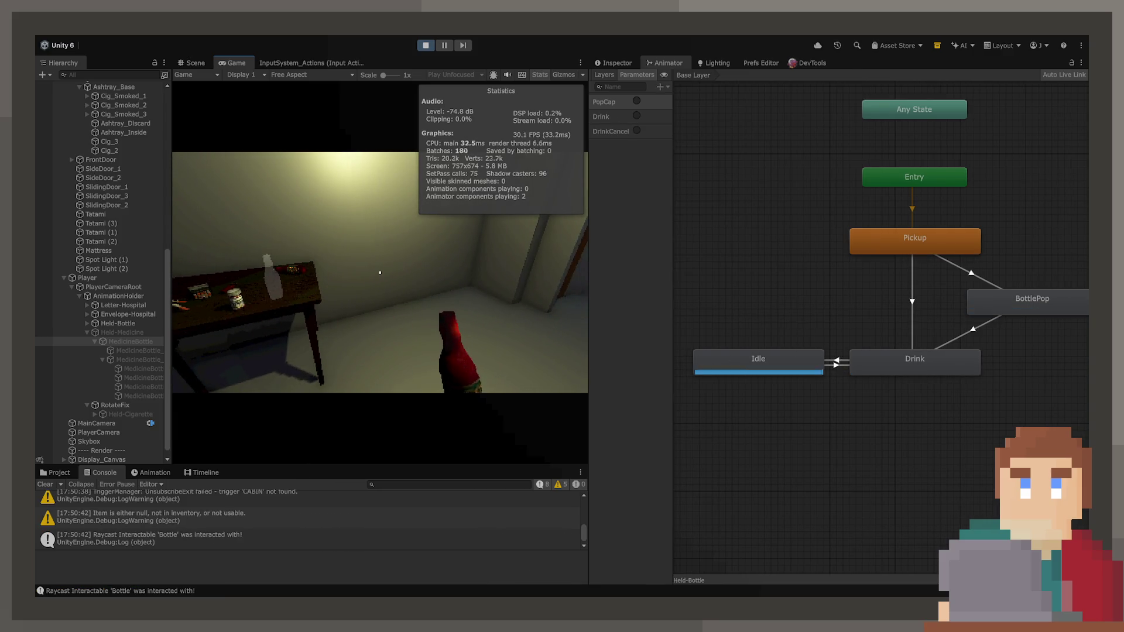
click(380, 273)
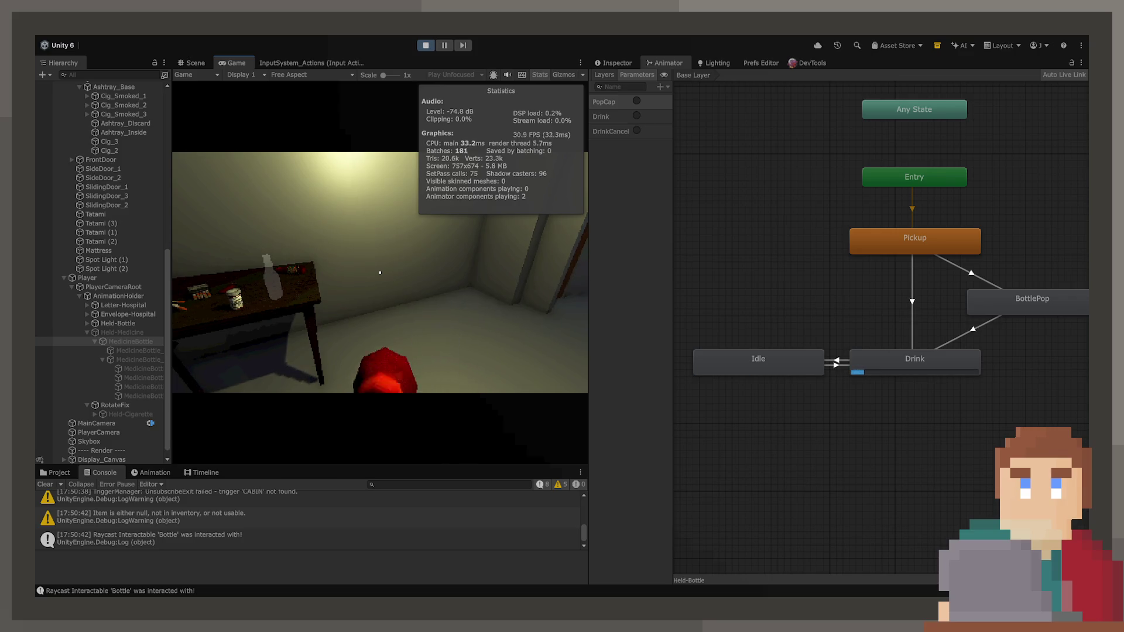
click(381, 273)
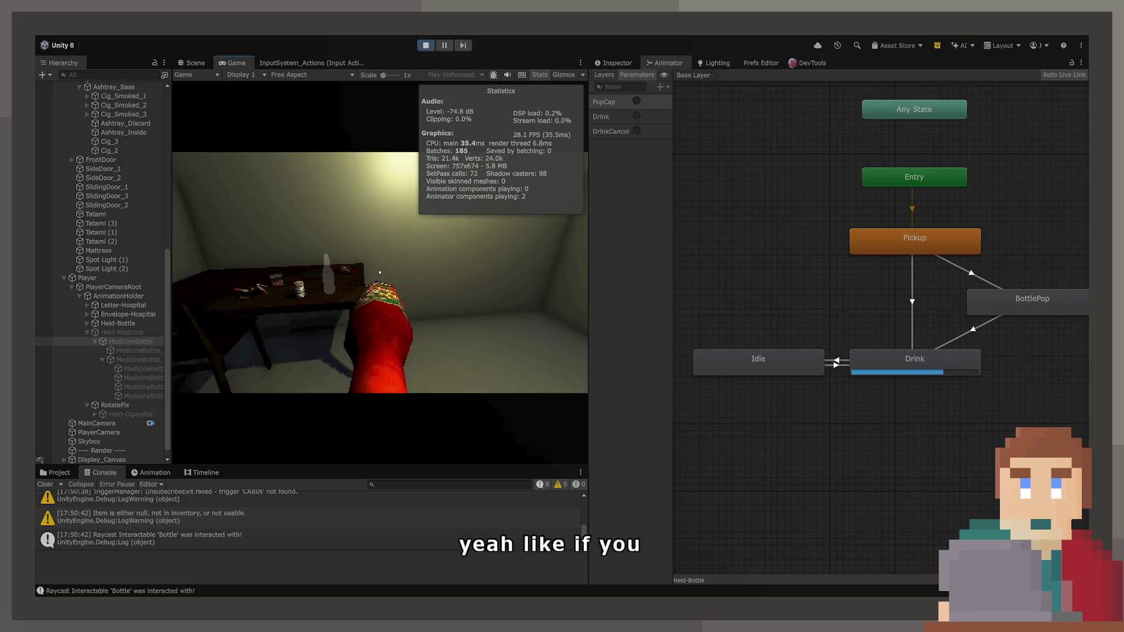
click(381, 273)
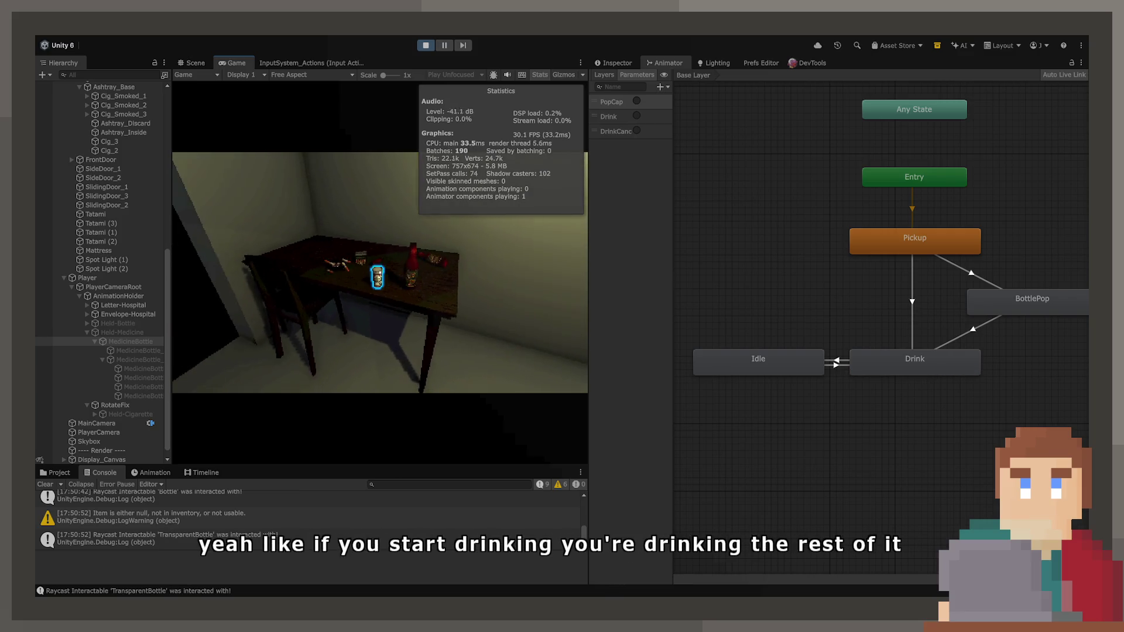
Pick up the medicine bottle, show Held-Medicine's animator graph, open the bottle, then stop play.
click(380, 273)
click(122, 332)
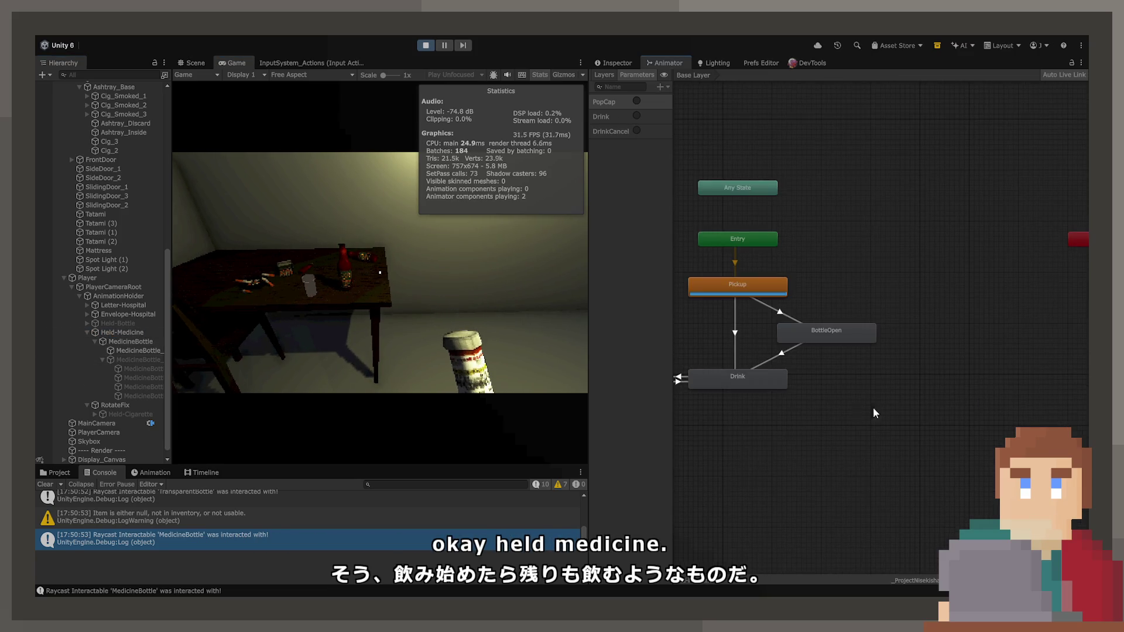
drag(874, 406, 996, 398)
click(380, 272)
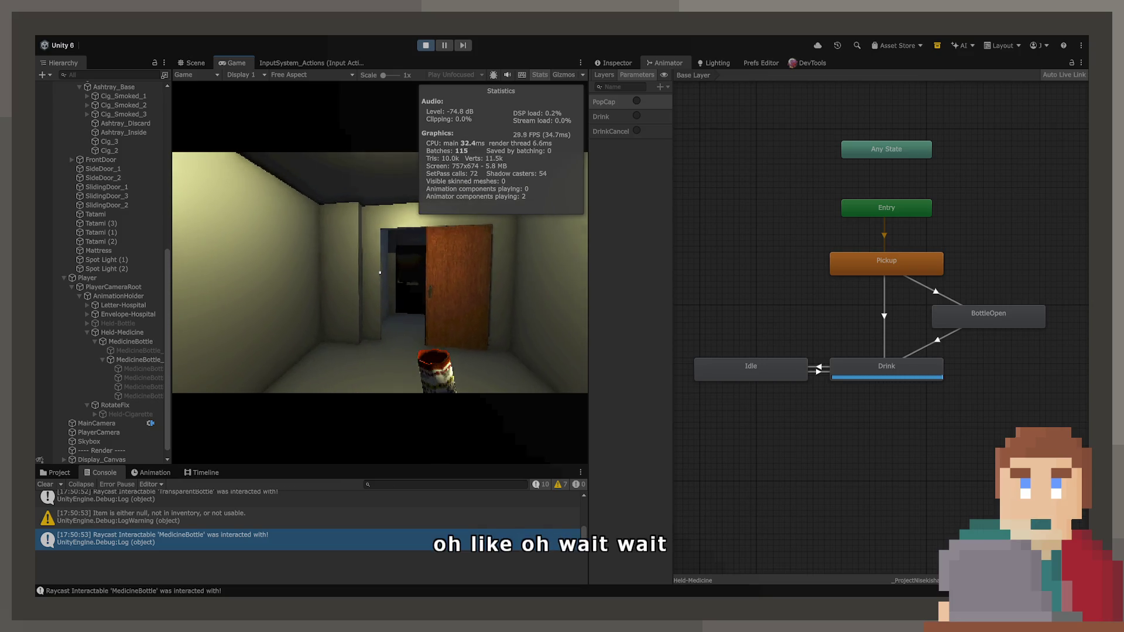
click(422, 47)
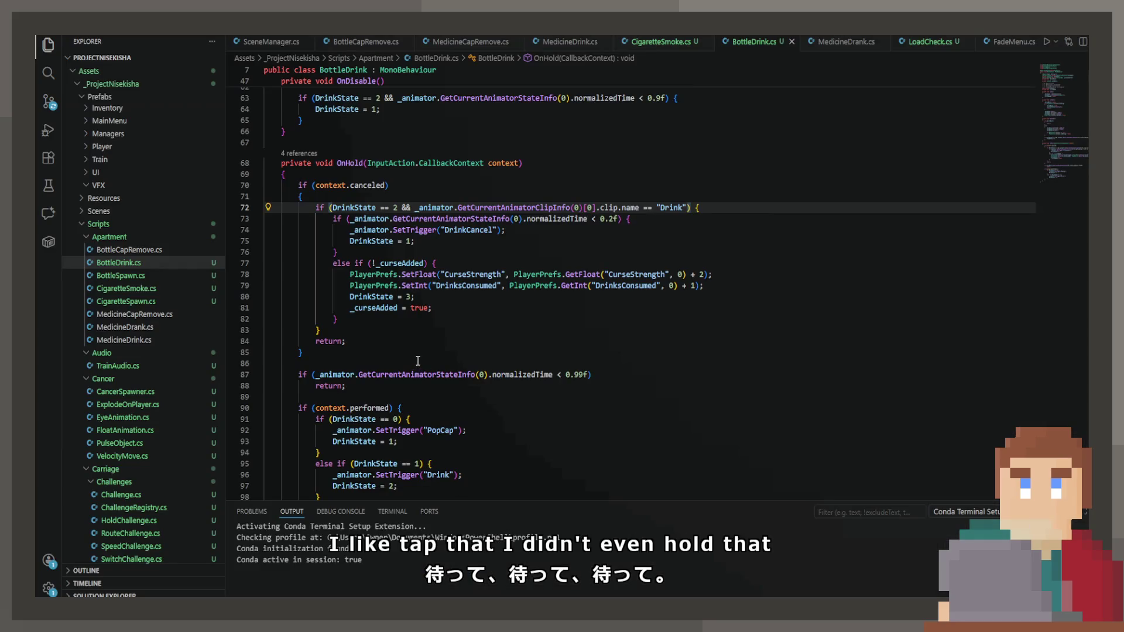
In MedicineDrink.cs line 72, change the clip name "Smoke" to "Drink" and check the DrinkCancel branch.
click(583, 47)
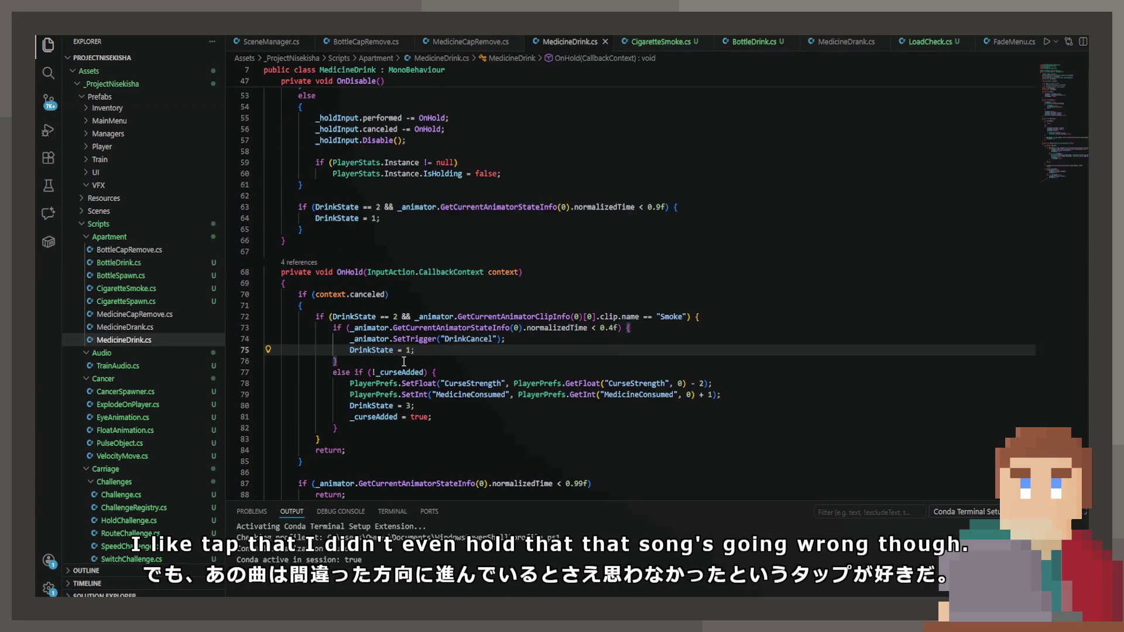
double_click(680, 318)
text(Drin)
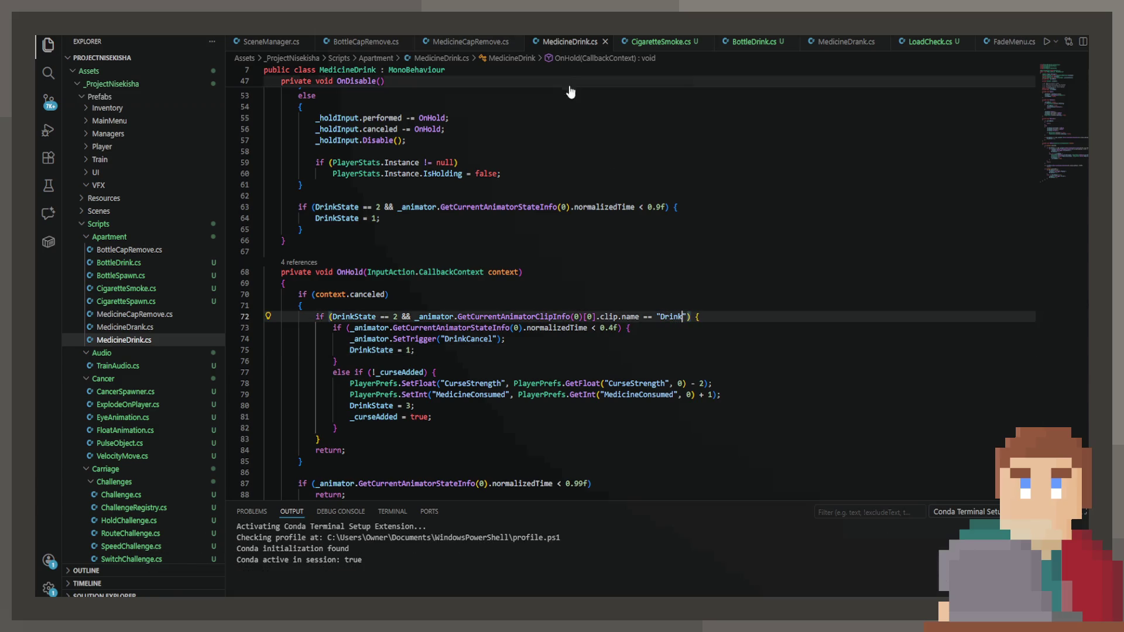
double_click(679, 316)
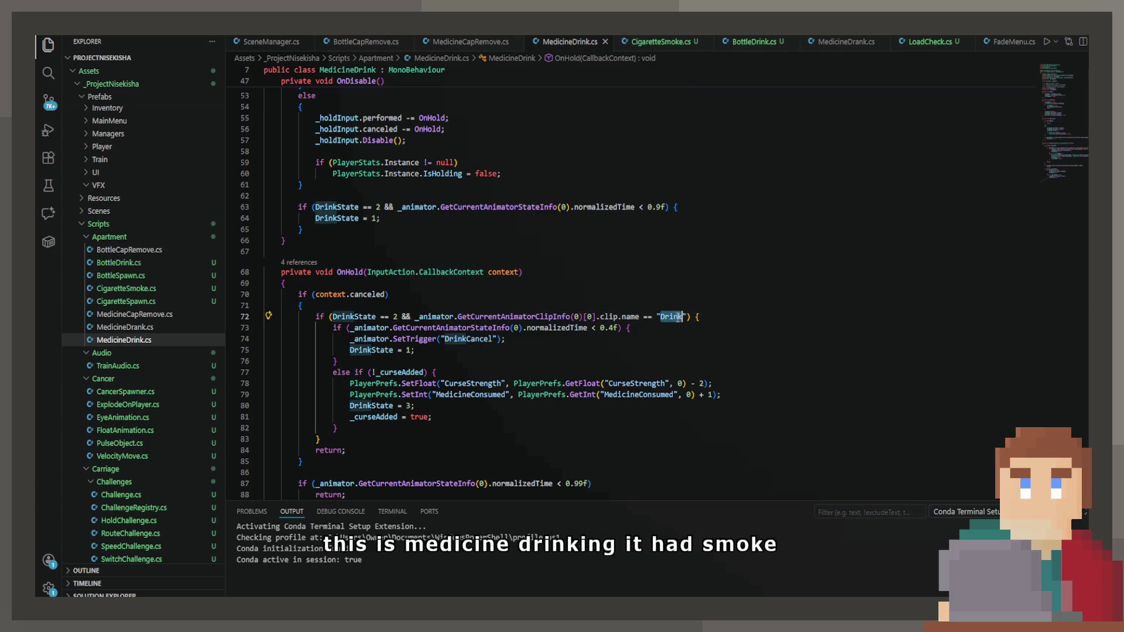
click(664, 340)
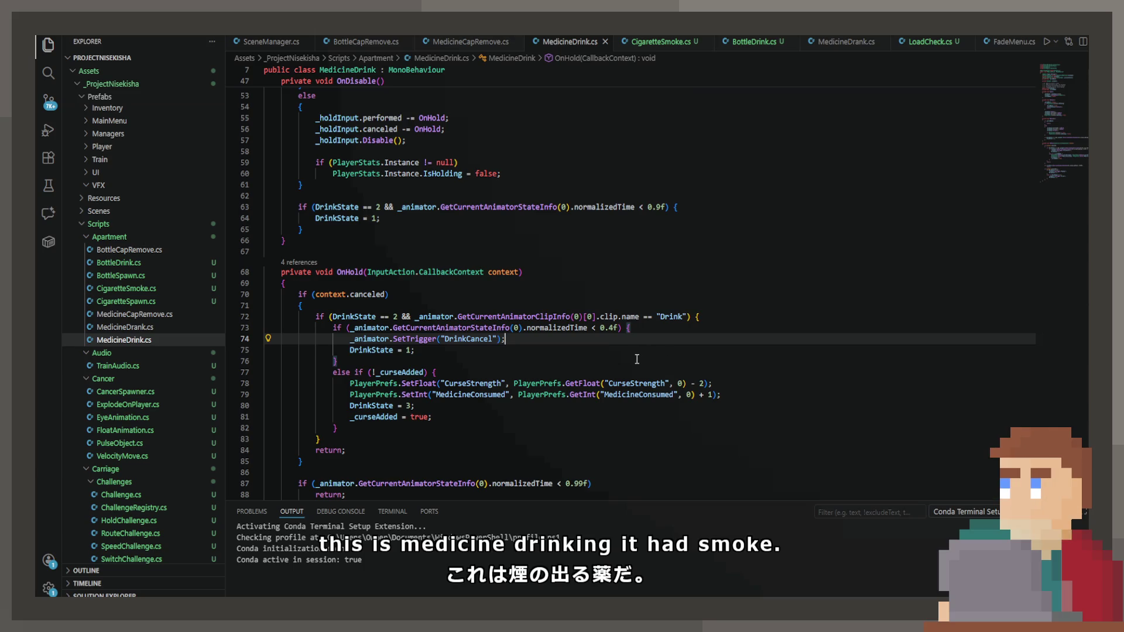
scroll(637, 359, down, 3)
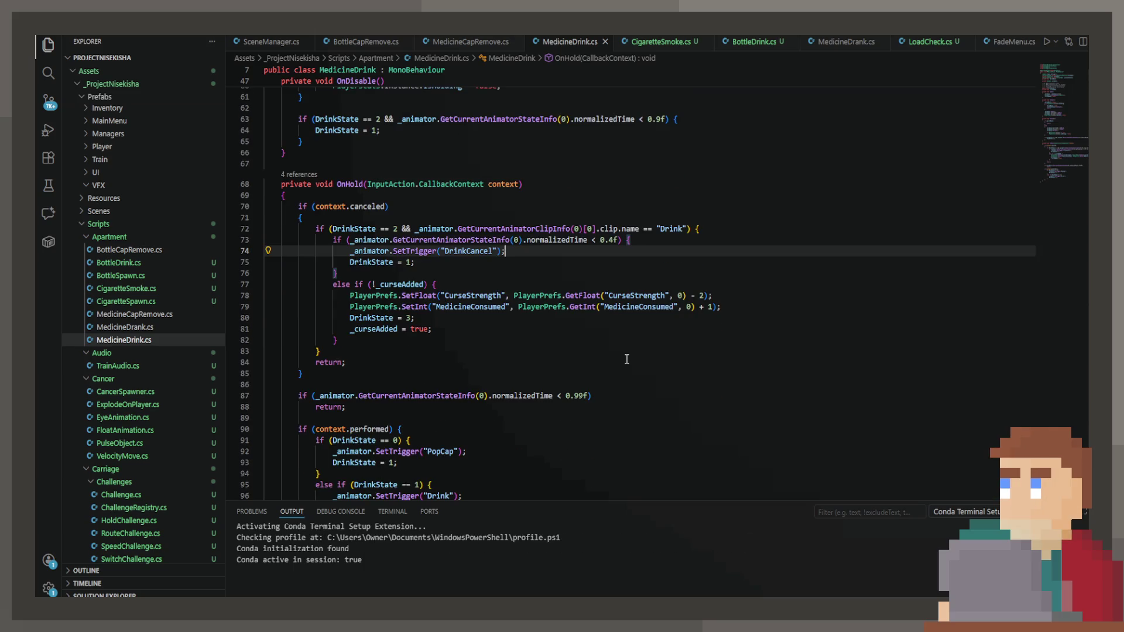
Compare MedicineDrink.cs against CigaretteSmoke.cs and BottleDrink.cs, then return to Unity.
click(657, 41)
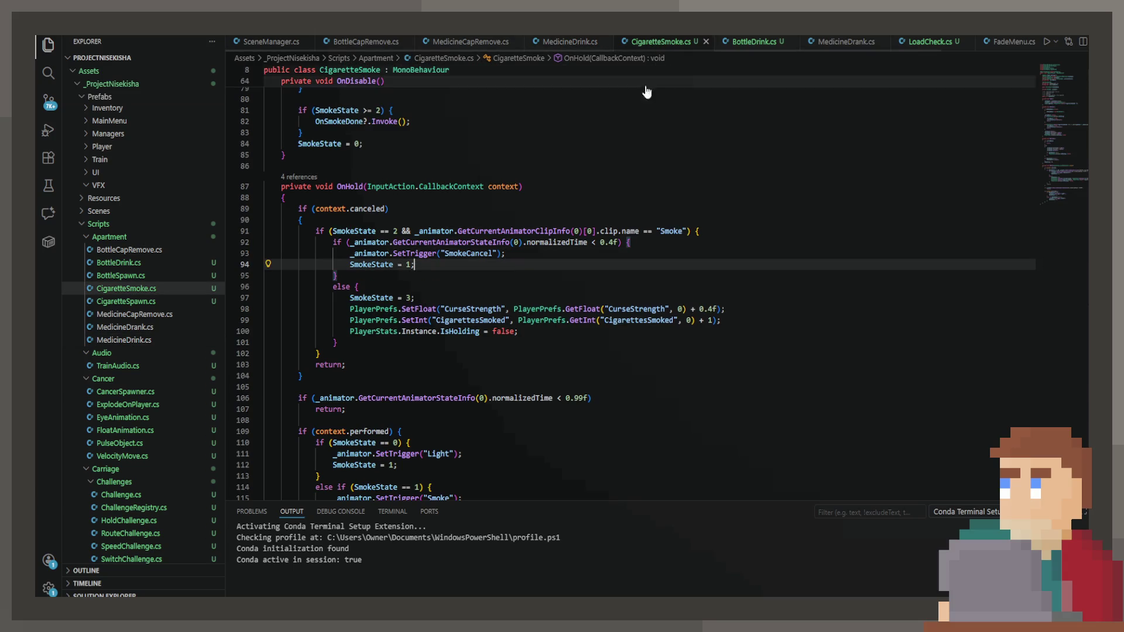
click(565, 43)
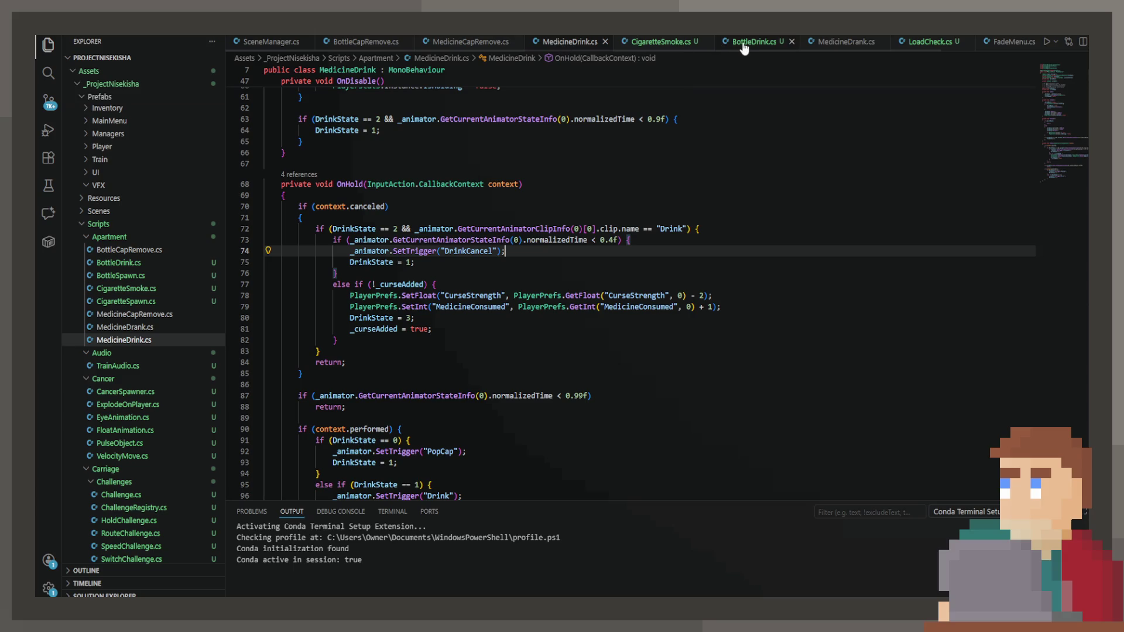
click(742, 44)
click(545, 41)
click(541, 200)
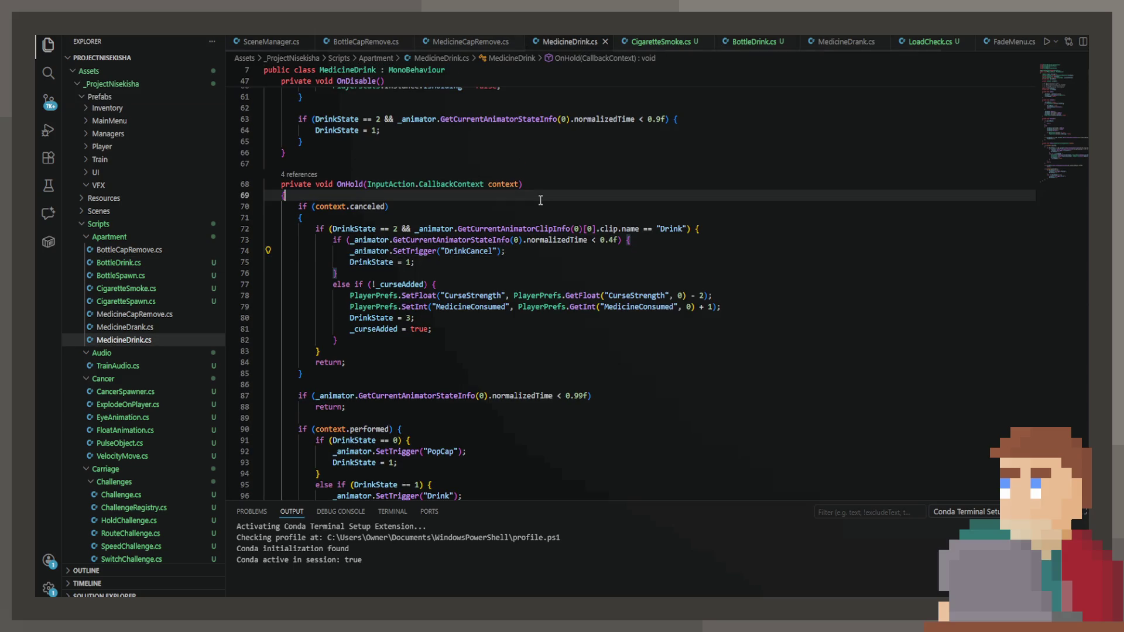
key(alt+Tab)
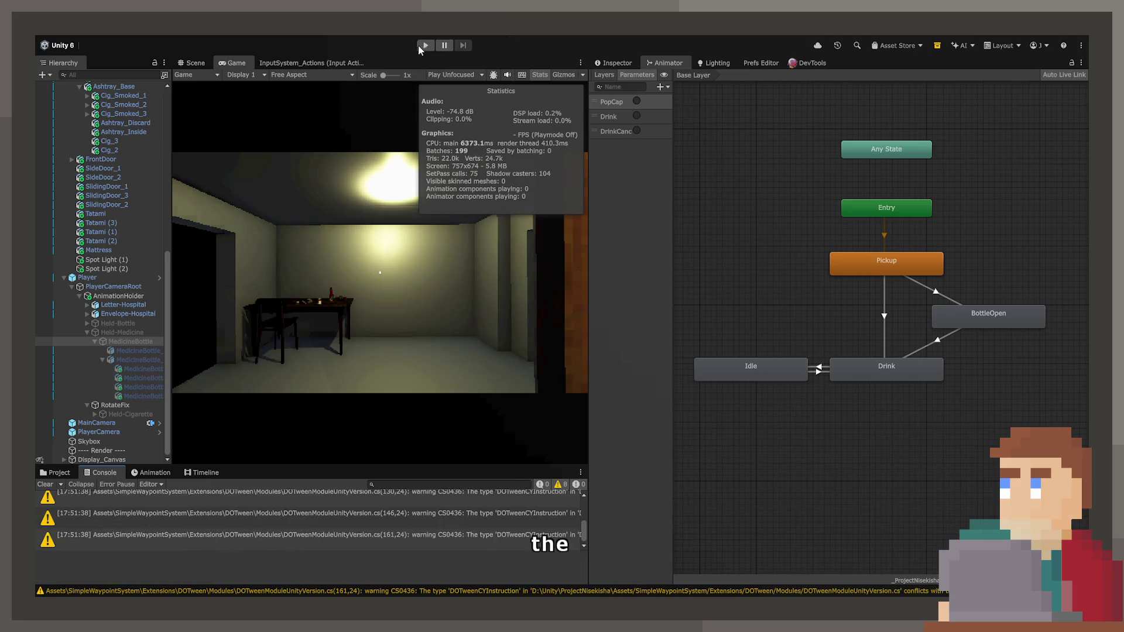
Enter play mode, pick up and drink from the medicine bottle, then grab the cigarette pack.
click(426, 45)
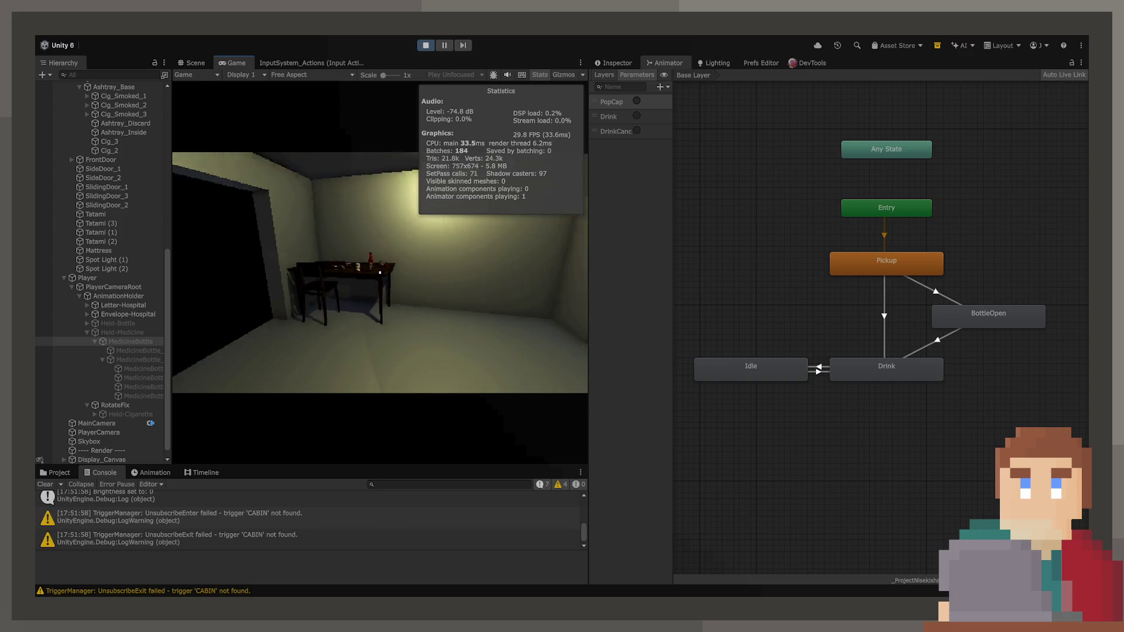
key(e)
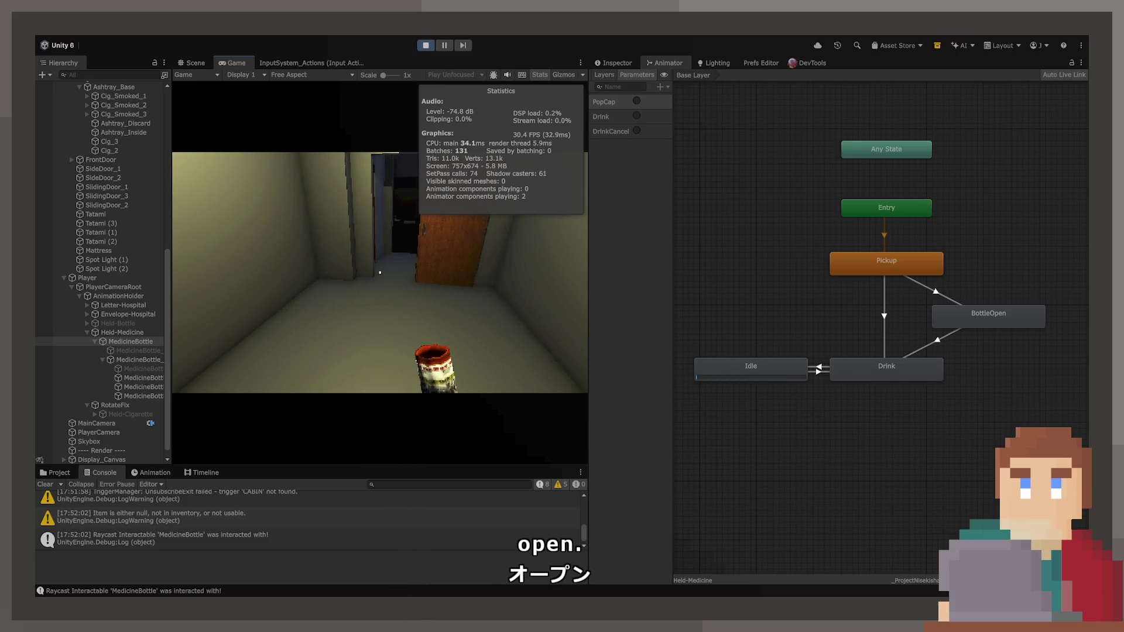
click(380, 273)
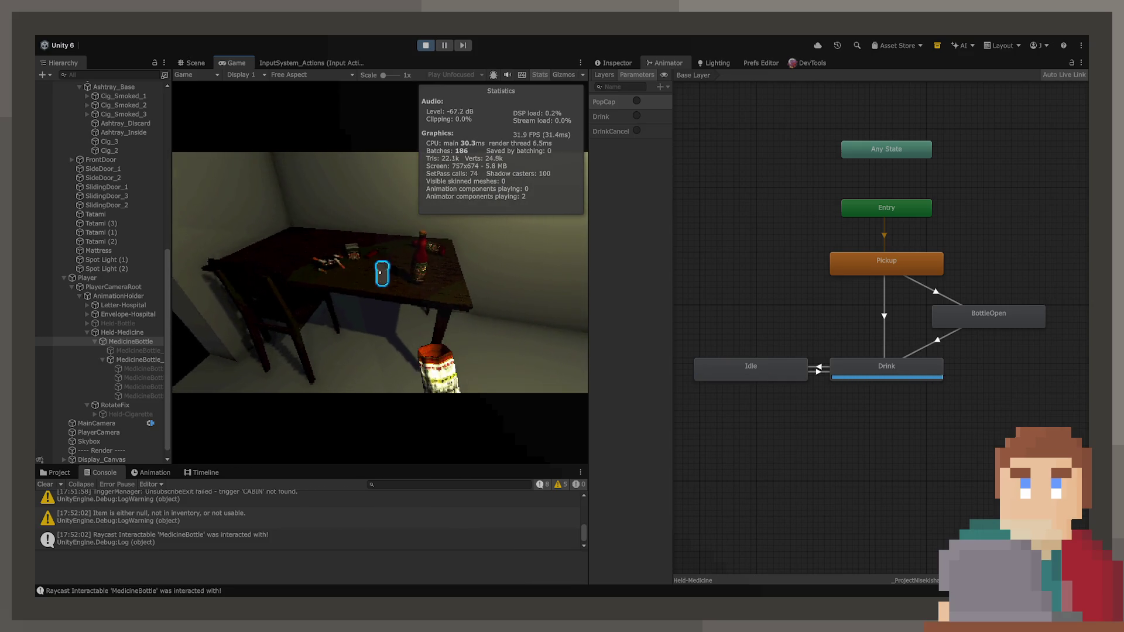
click(380, 272)
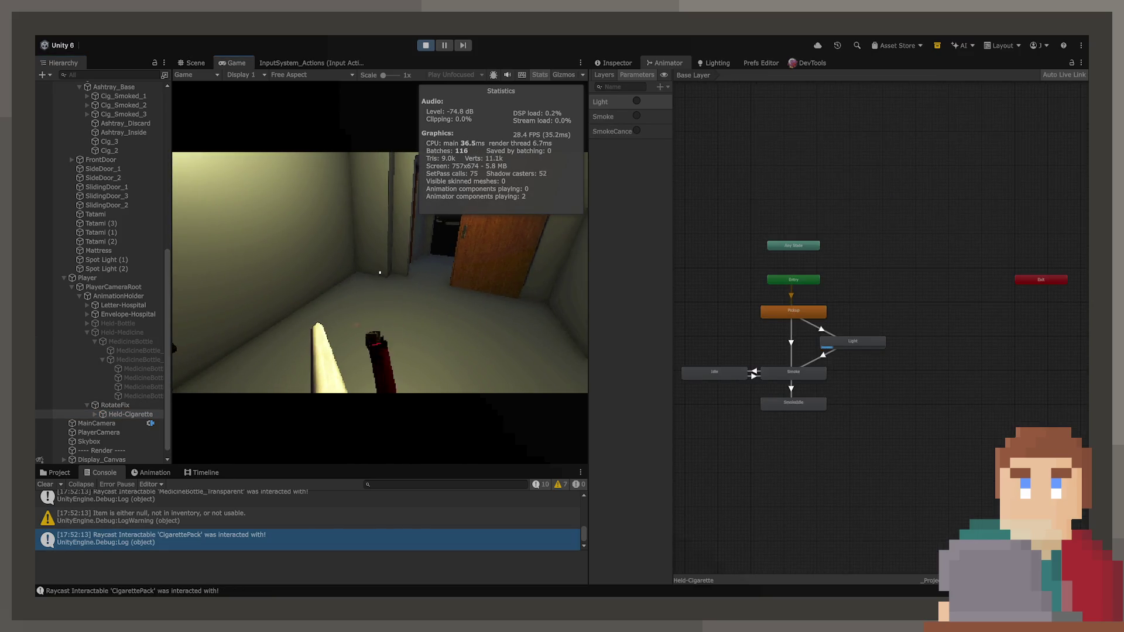
Walk up to the table and put the cigarette pack back.
scroll(912, 359, up, 5)
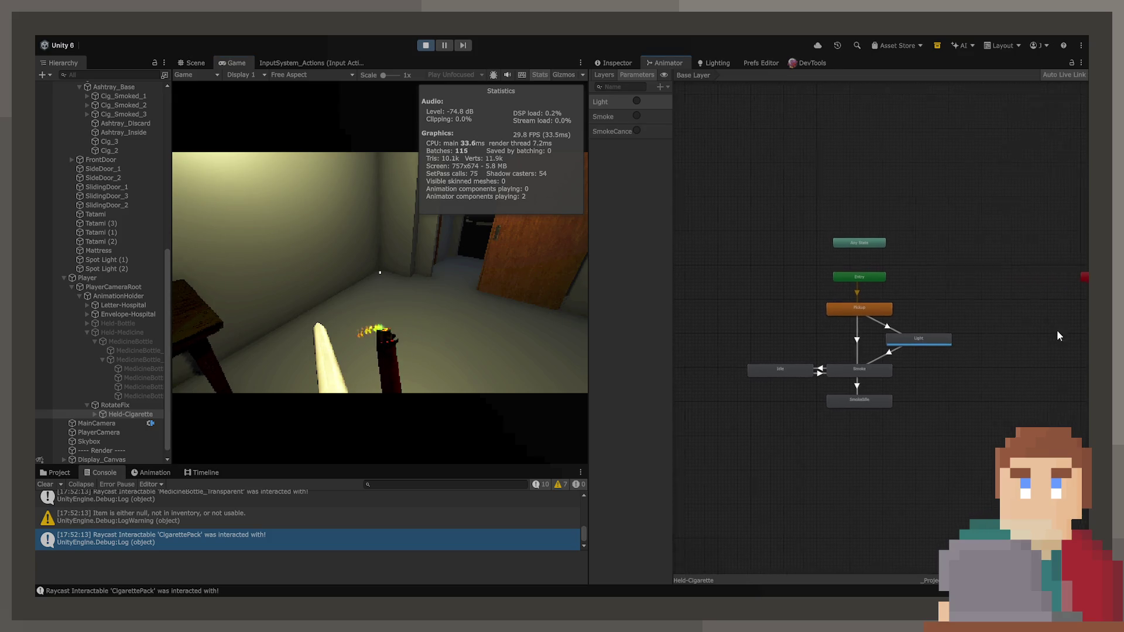
click(243, 375)
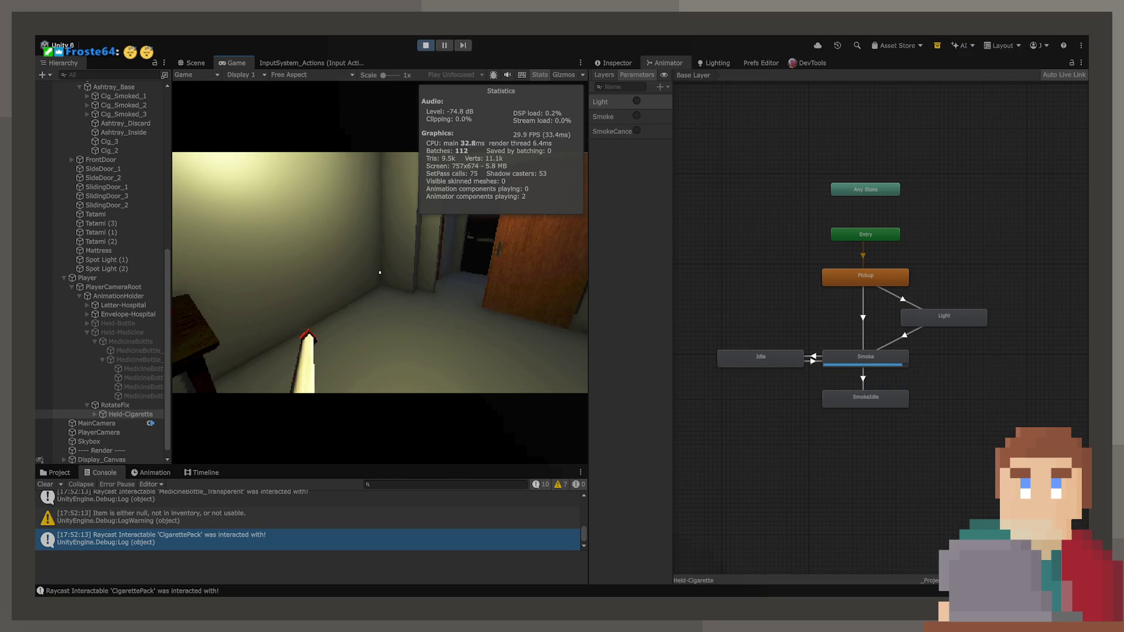
mouse_move(380, 272)
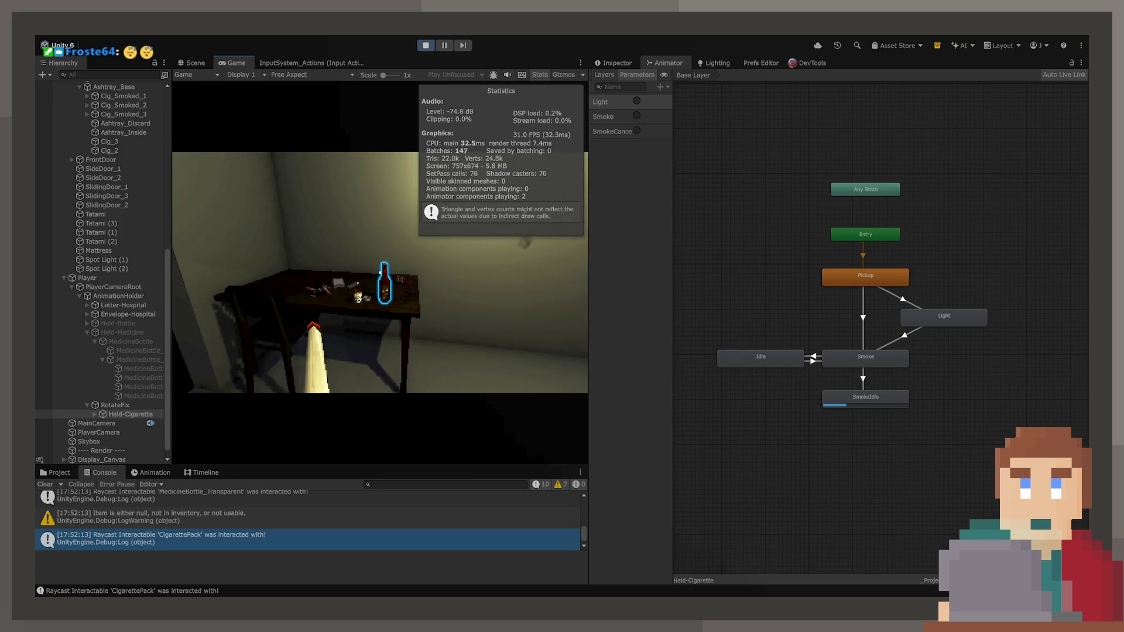
key(w)
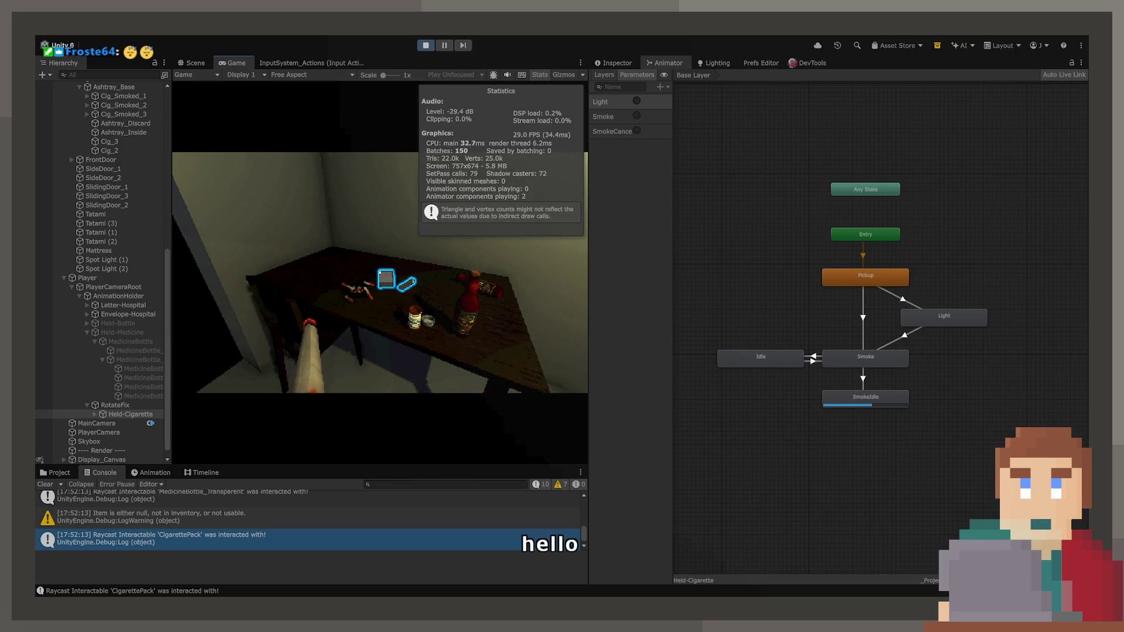
key(e)
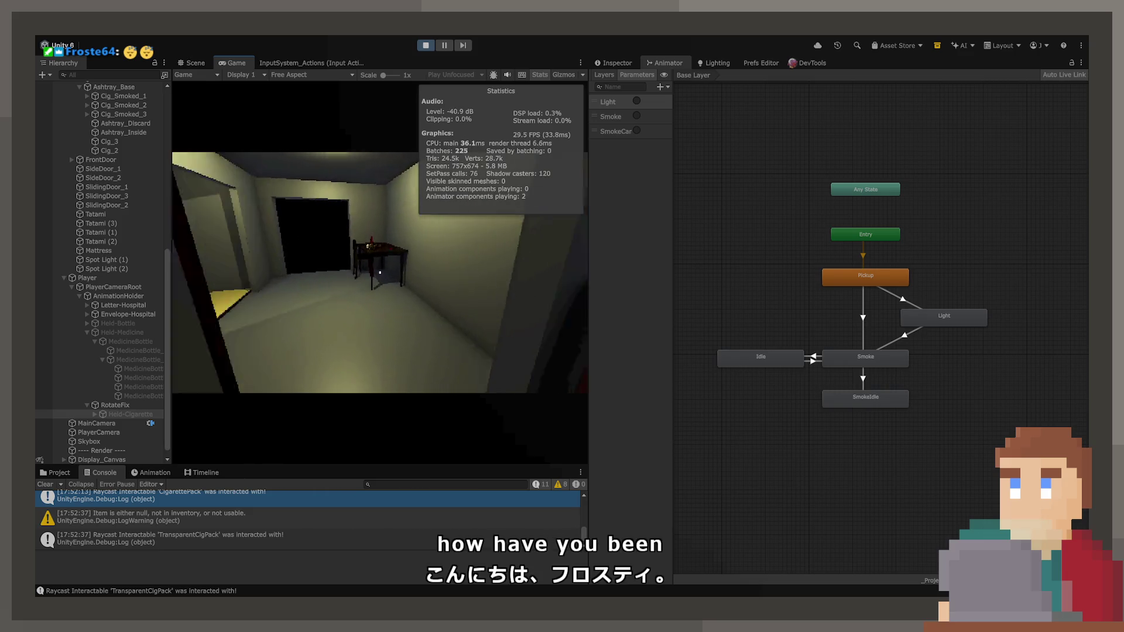
Pick up and drink from the red bottle with Held-Bottle's animator showing, replace both bottles, and stop play.
key(w)
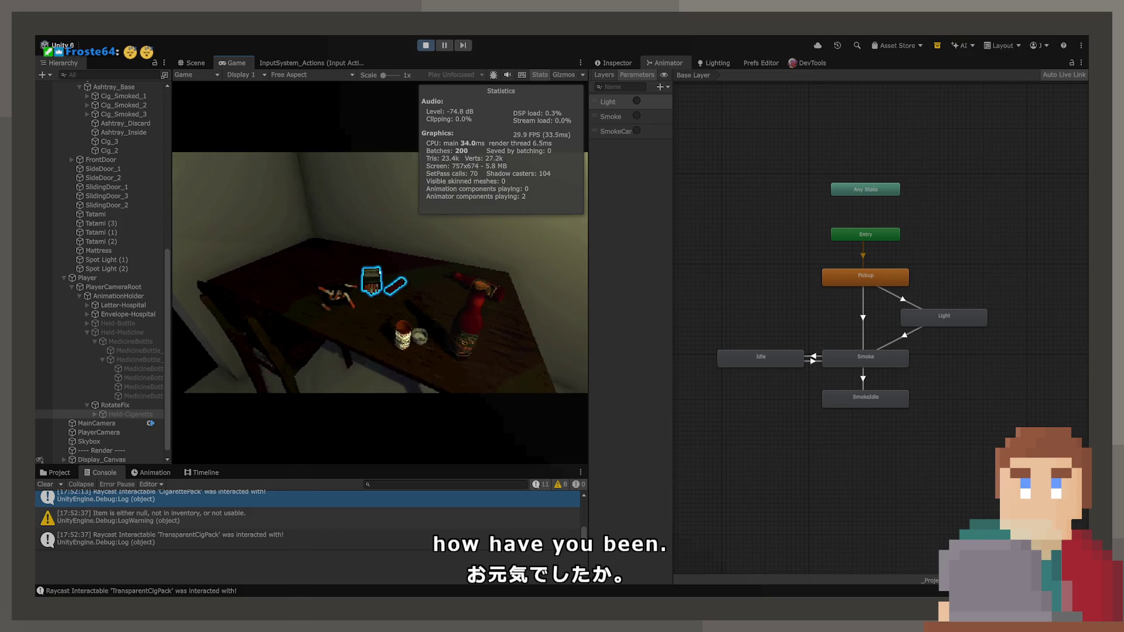
key(e)
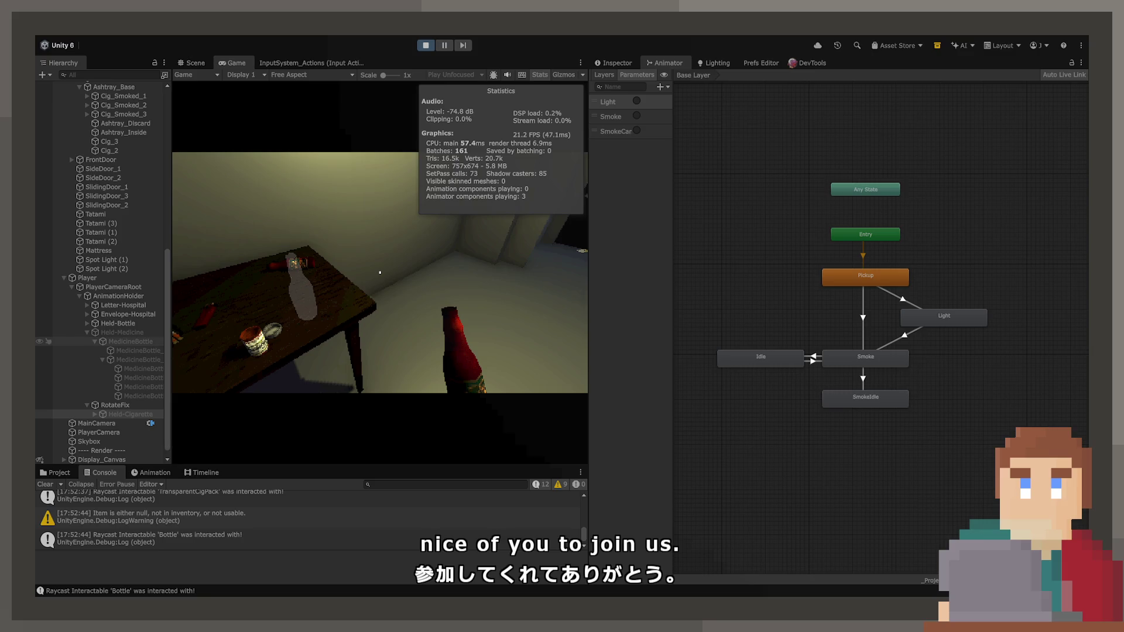
click(130, 326)
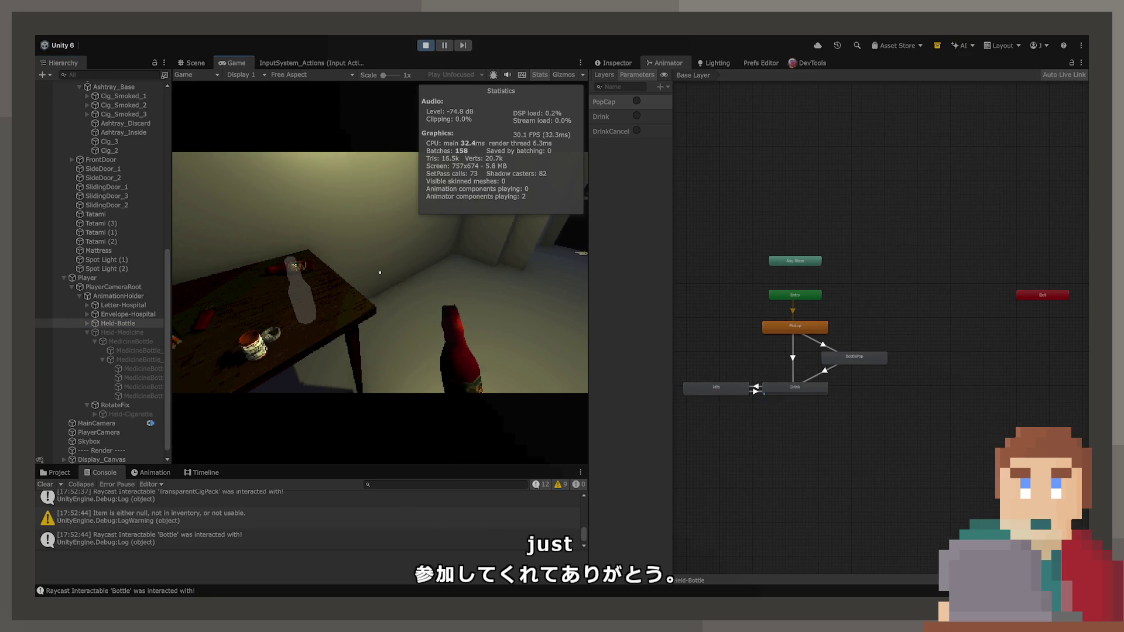
click(381, 272)
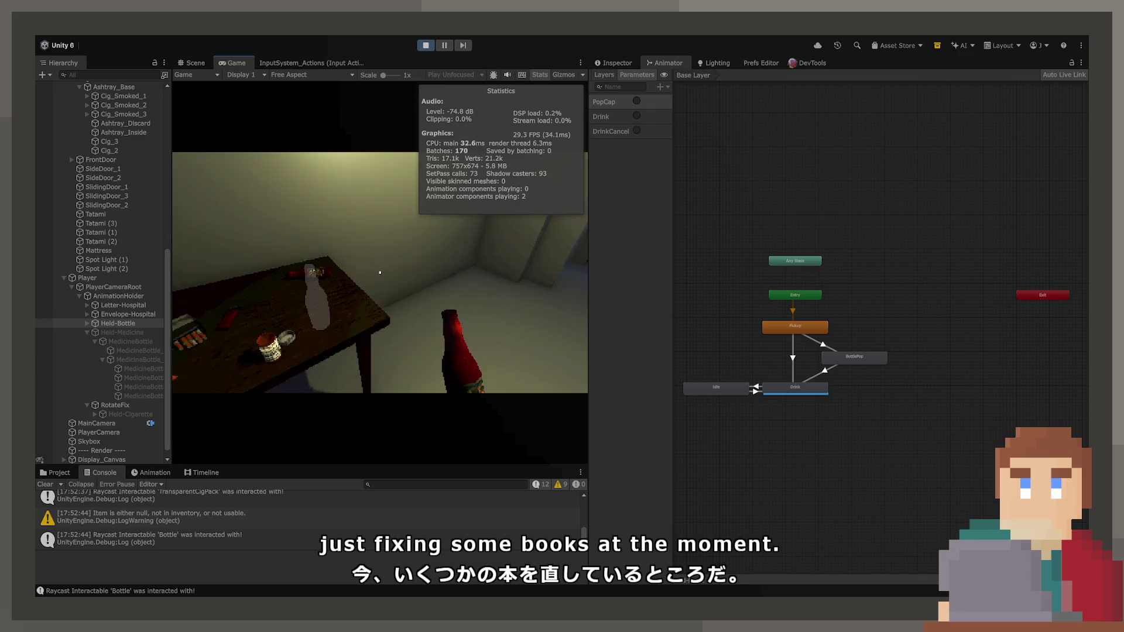
click(380, 273)
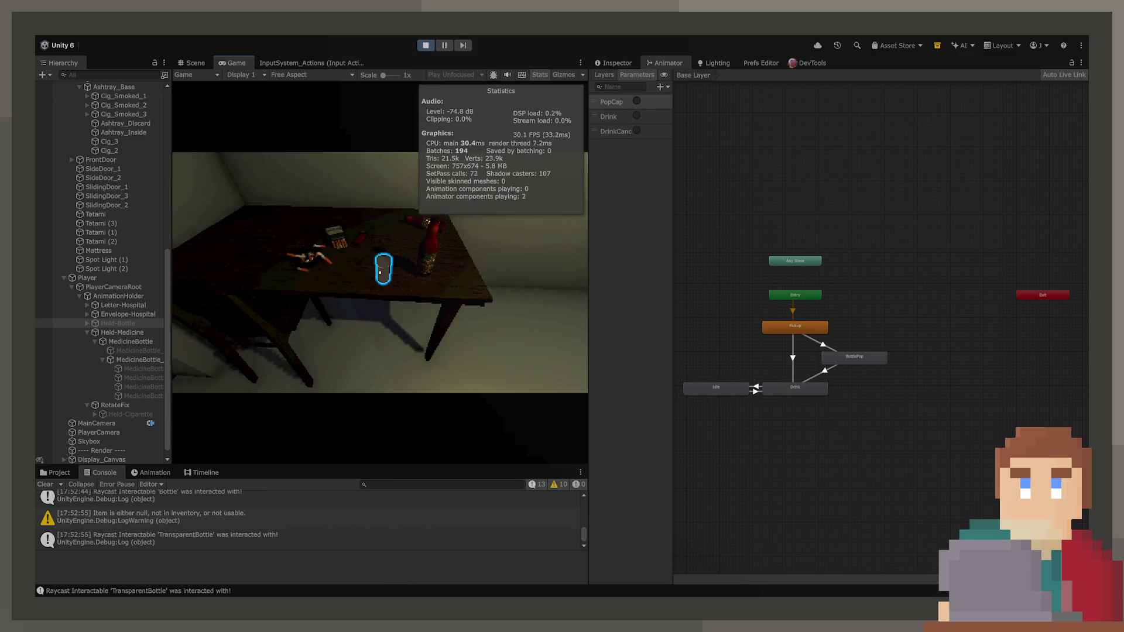
click(380, 272)
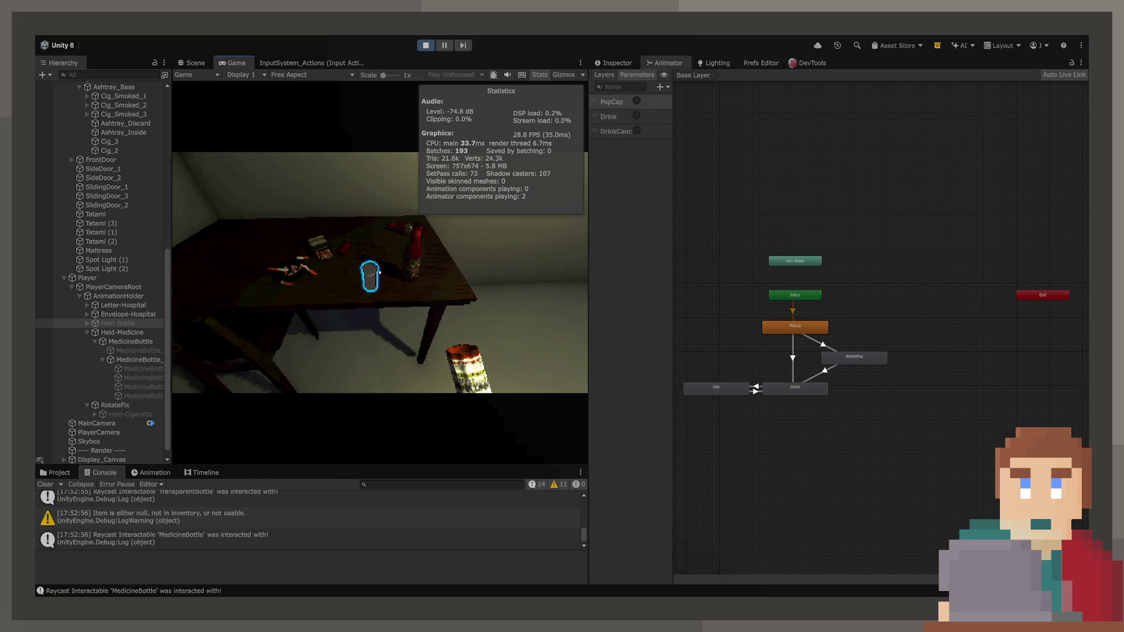
click(380, 272)
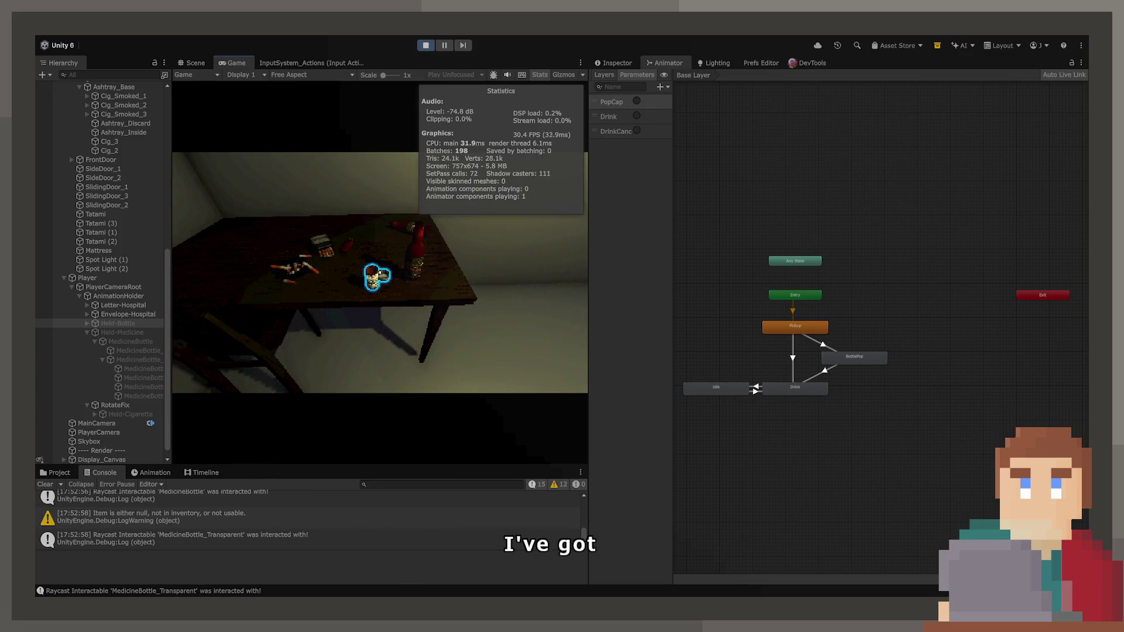
click(426, 46)
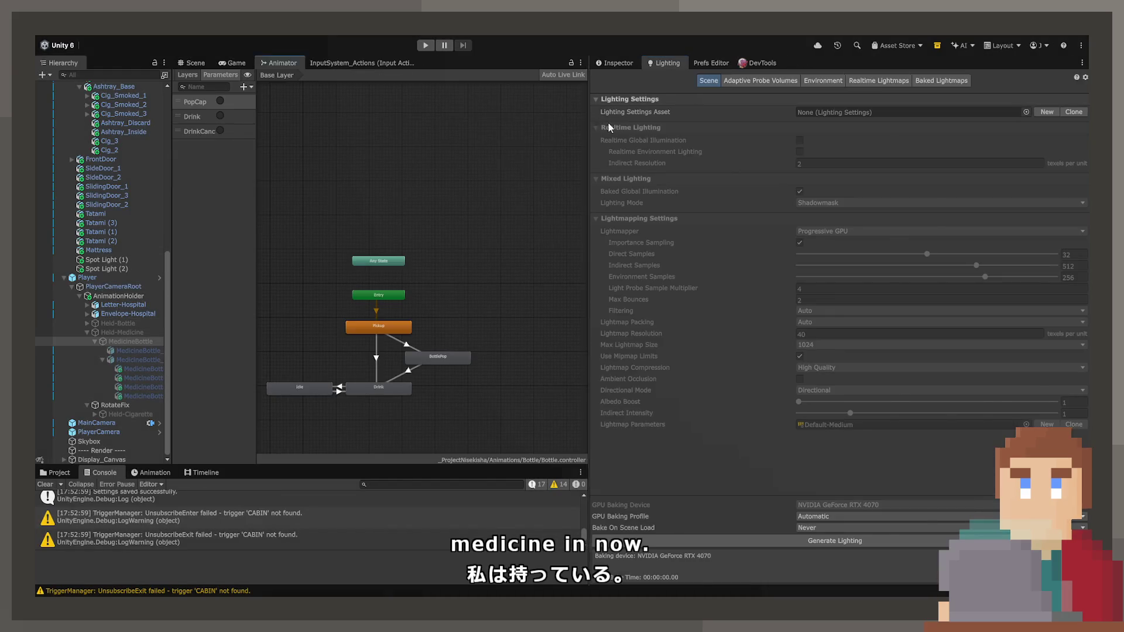
Dock the Animator graph in the main area and zoom it, then switch to the Game view and play.
drag(588, 126, 886, 130)
scroll(570, 195, up, 5)
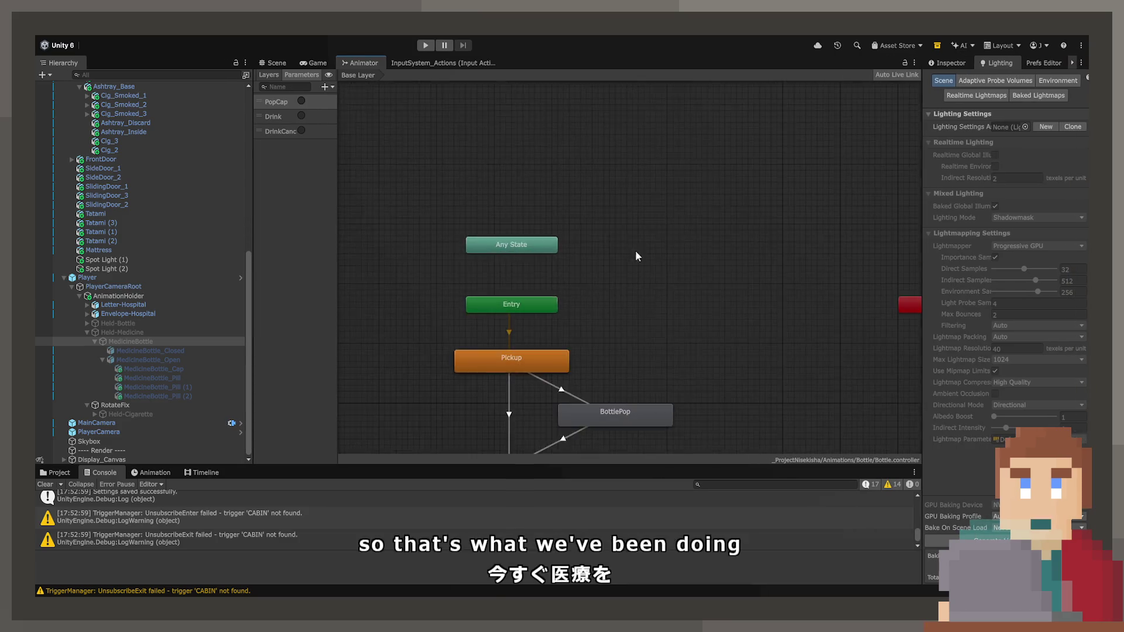
click(317, 62)
click(428, 46)
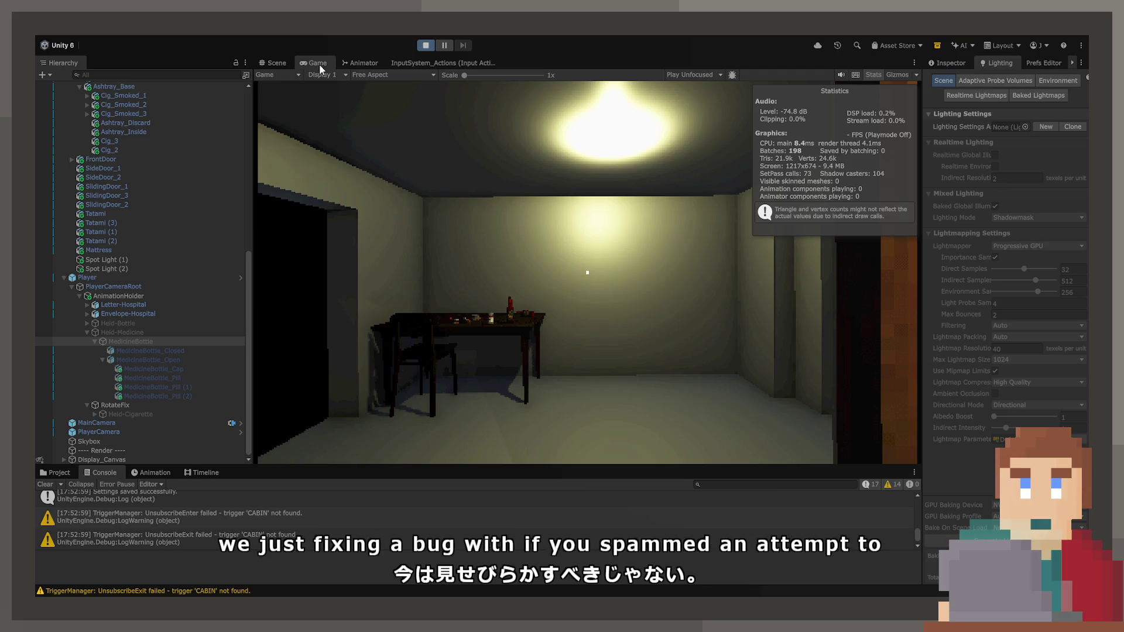
Maximize the Game view, take a pill from the medicine bottle, then drink from the red bottle, returning both.
double_click(318, 60)
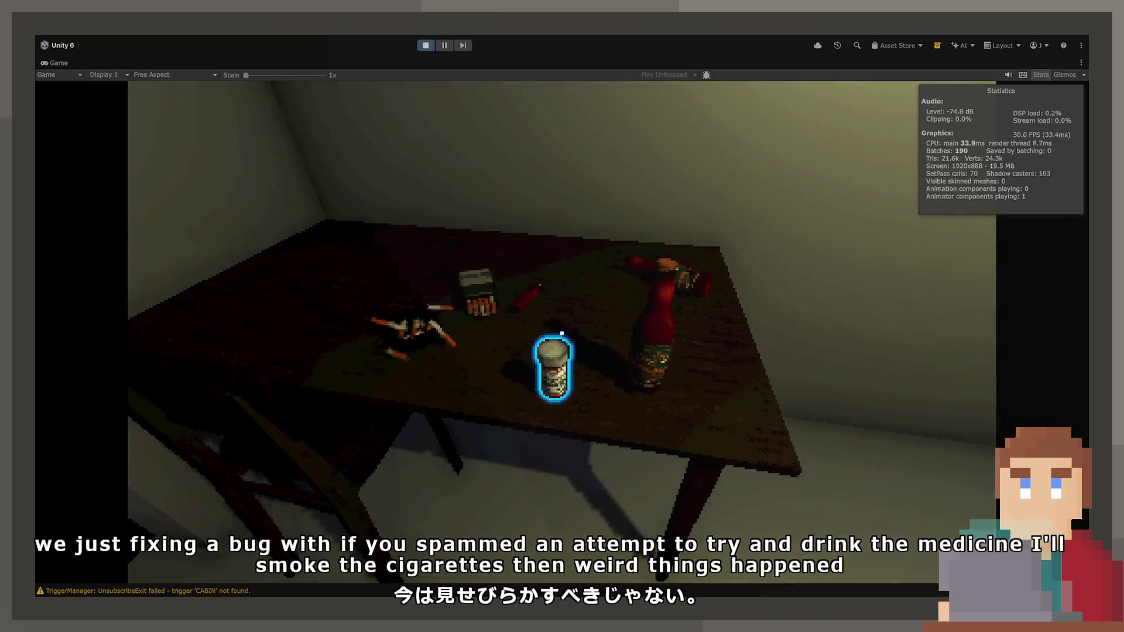
key(e)
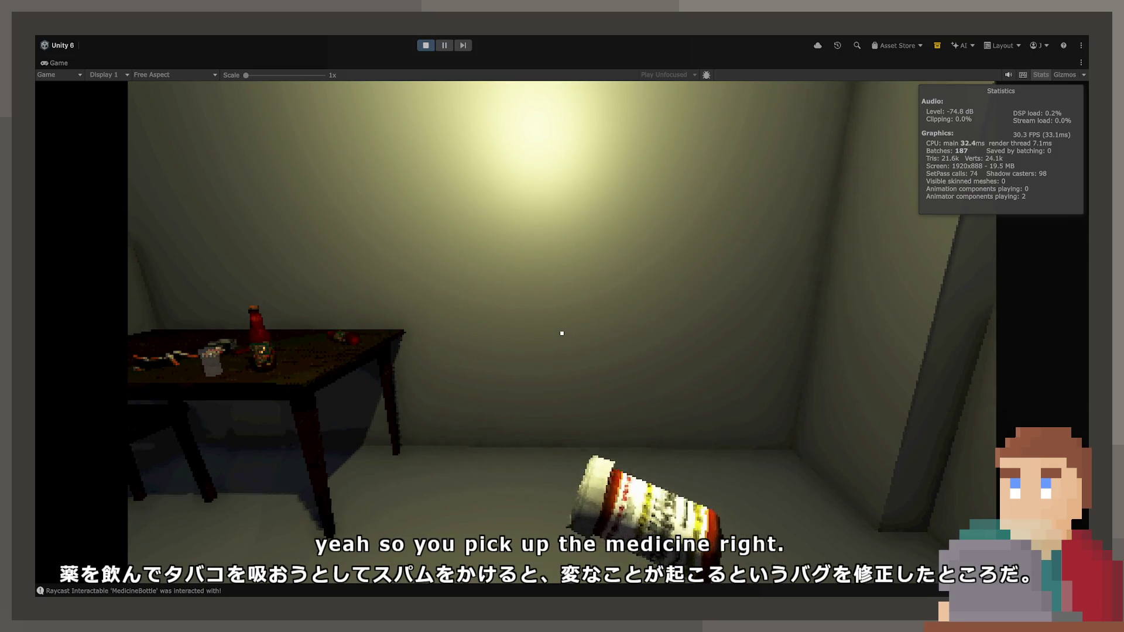
click(562, 333)
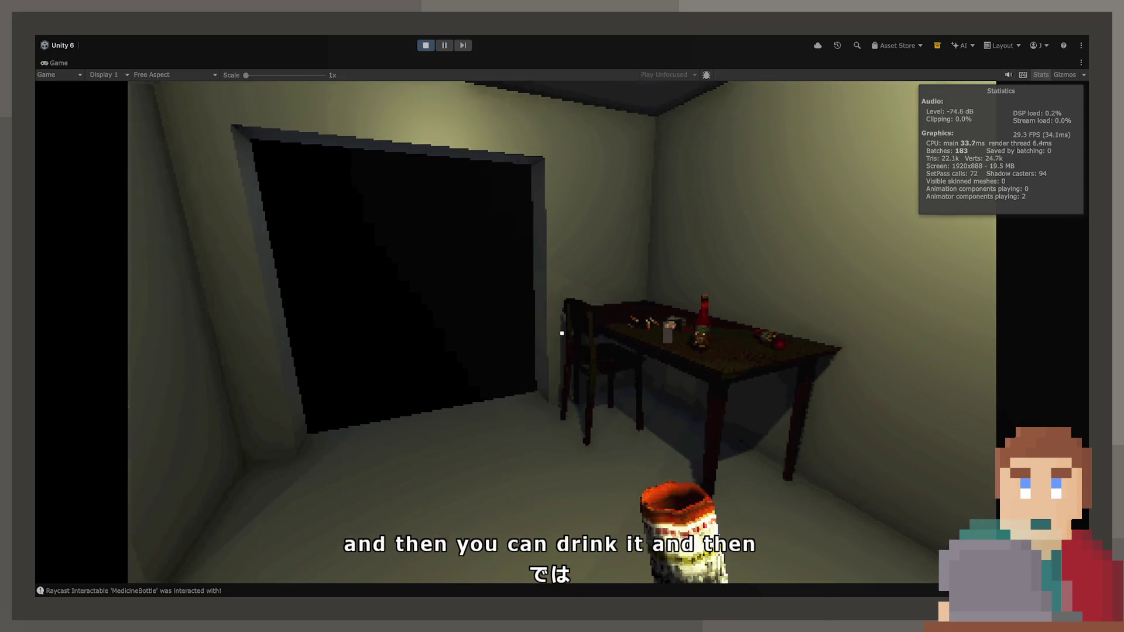
key(w)
click(562, 333)
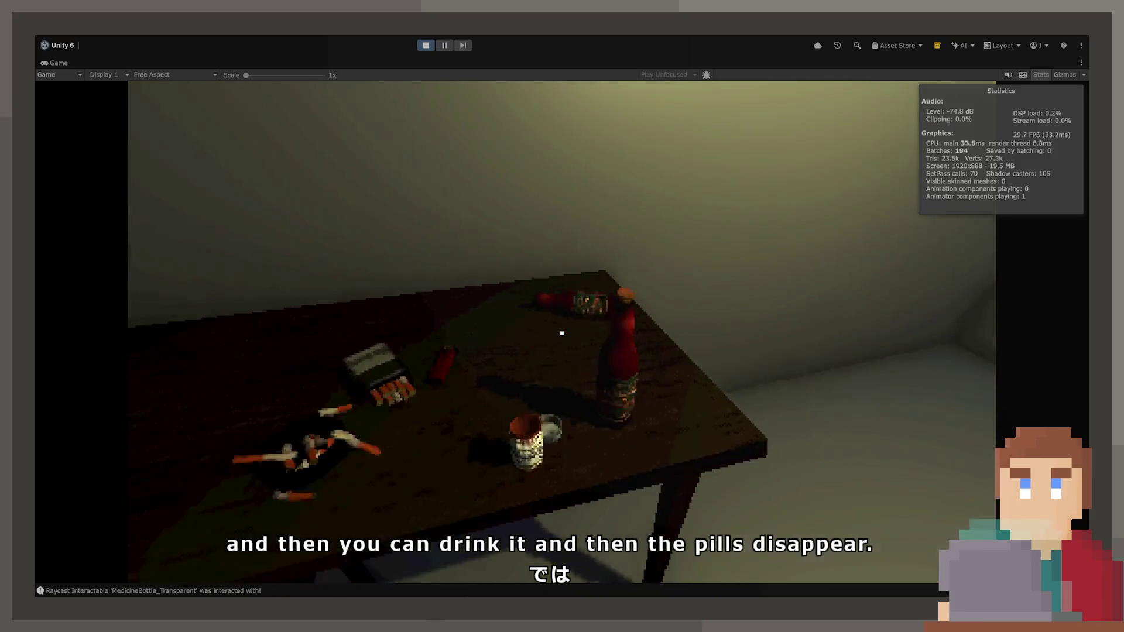
click(561, 333)
click(562, 333)
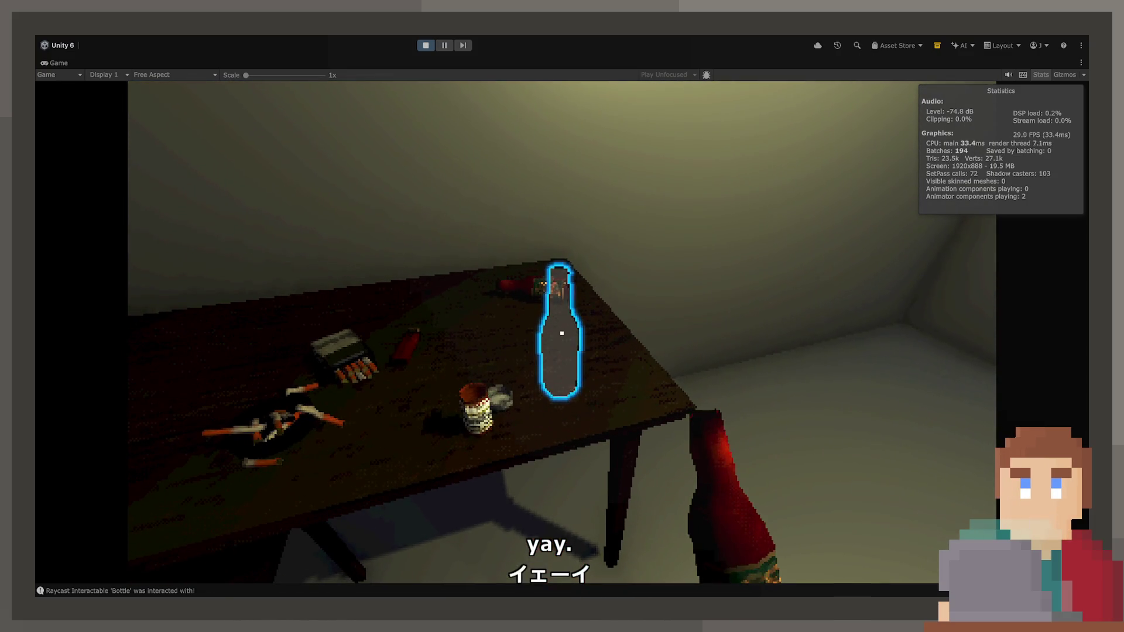
click(561, 333)
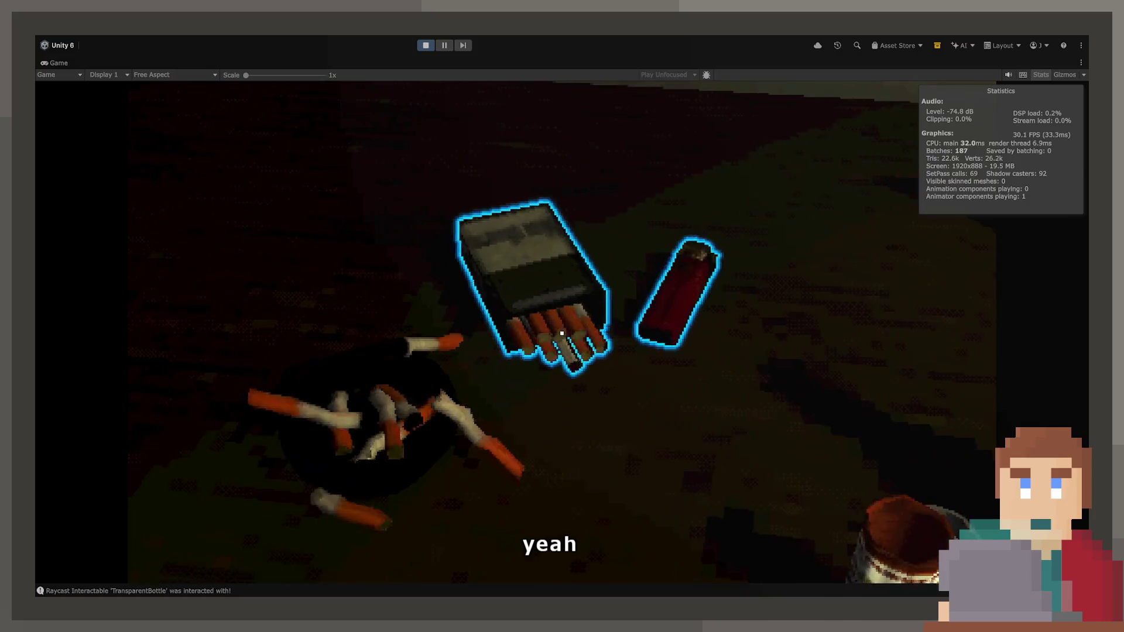
Pick up the cigarette pack and lighter, light a cigarette, and walk down the hallway and back.
click(562, 333)
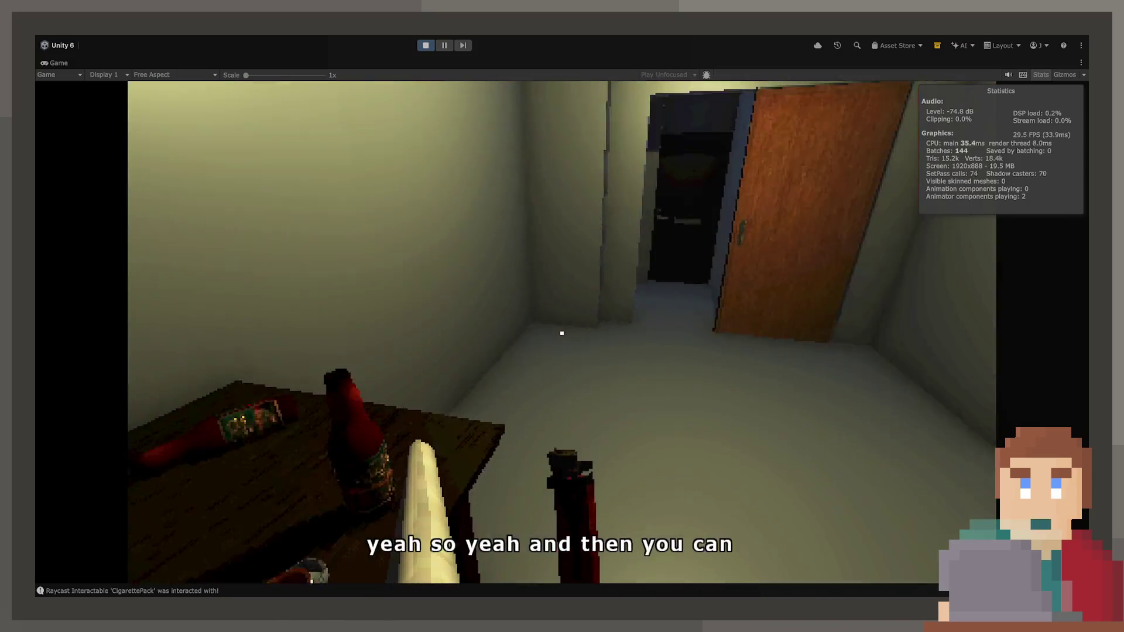
key(w)
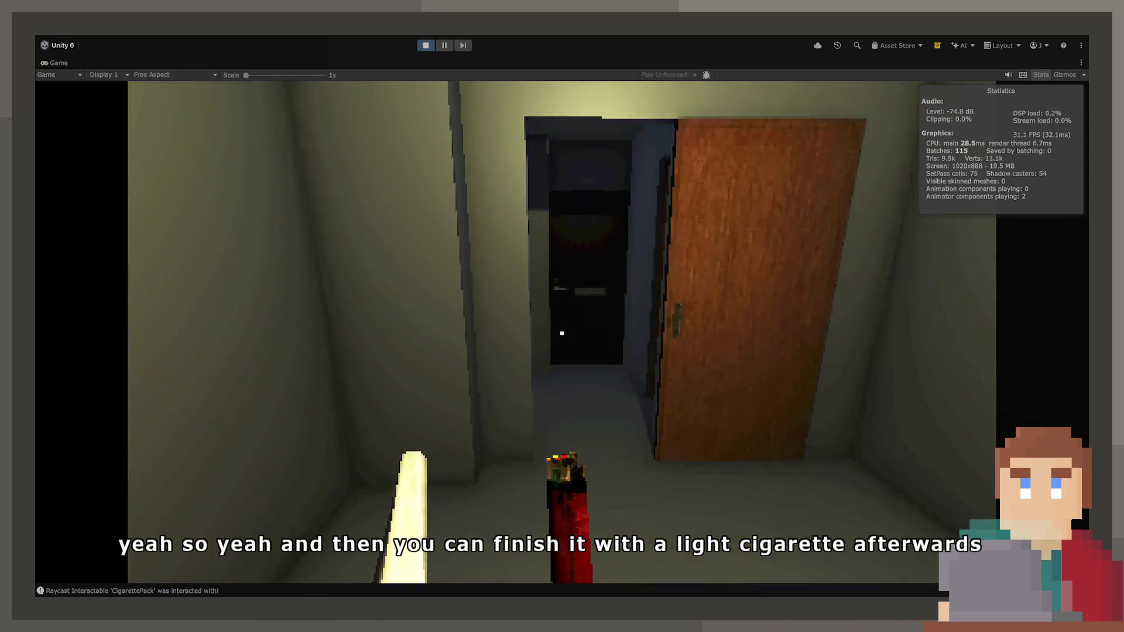
key(w)
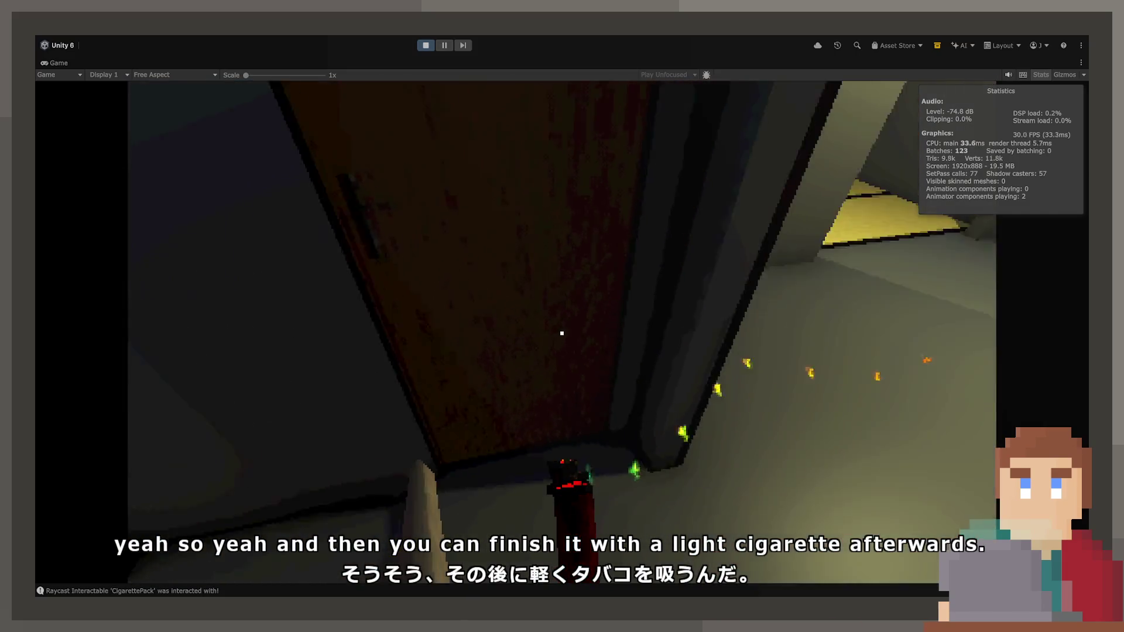
key(s)
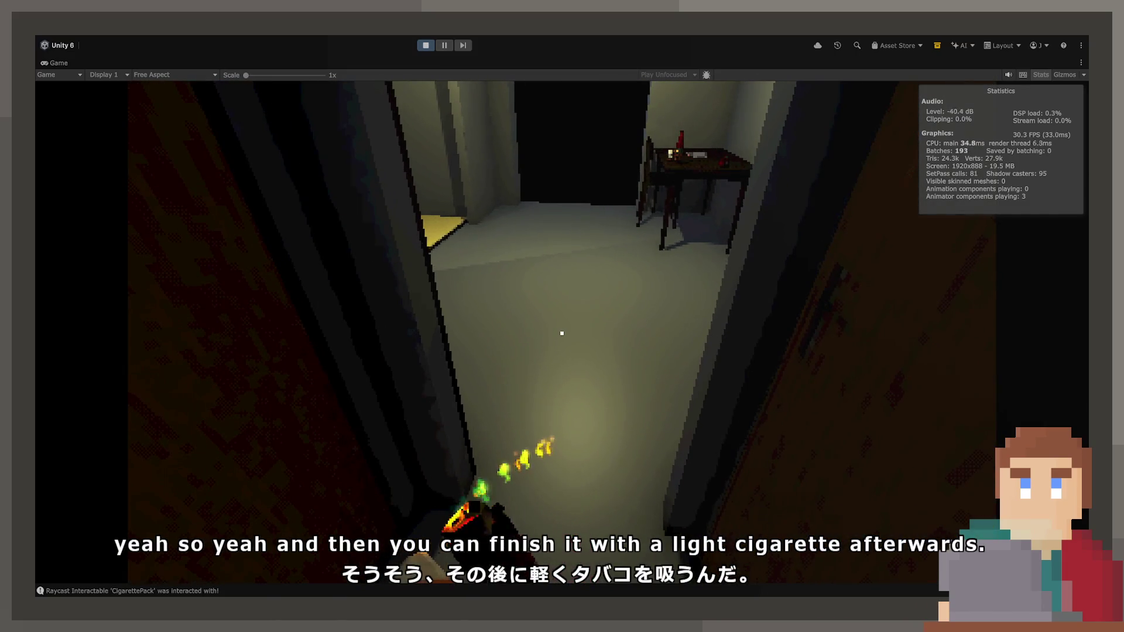
key(w)
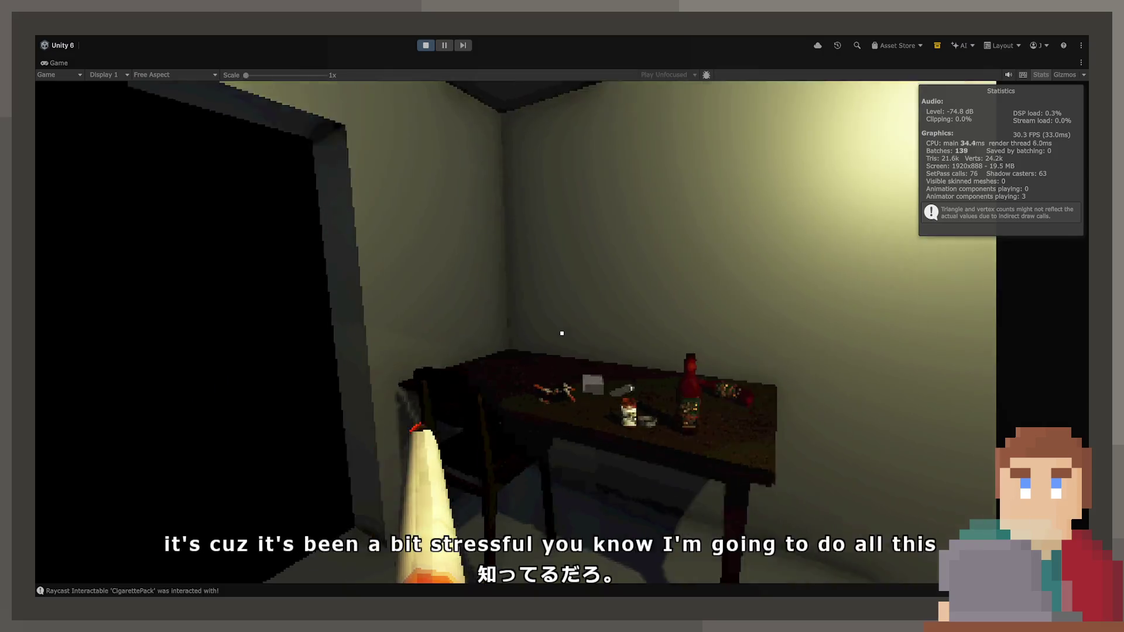
mouse_move(562, 333)
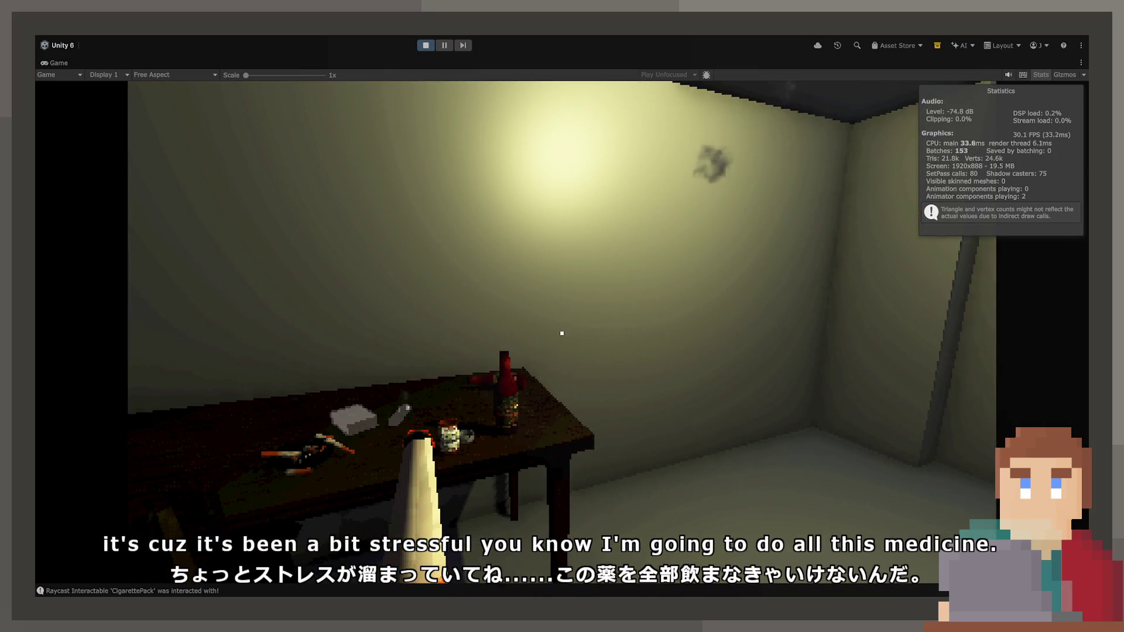
key(w)
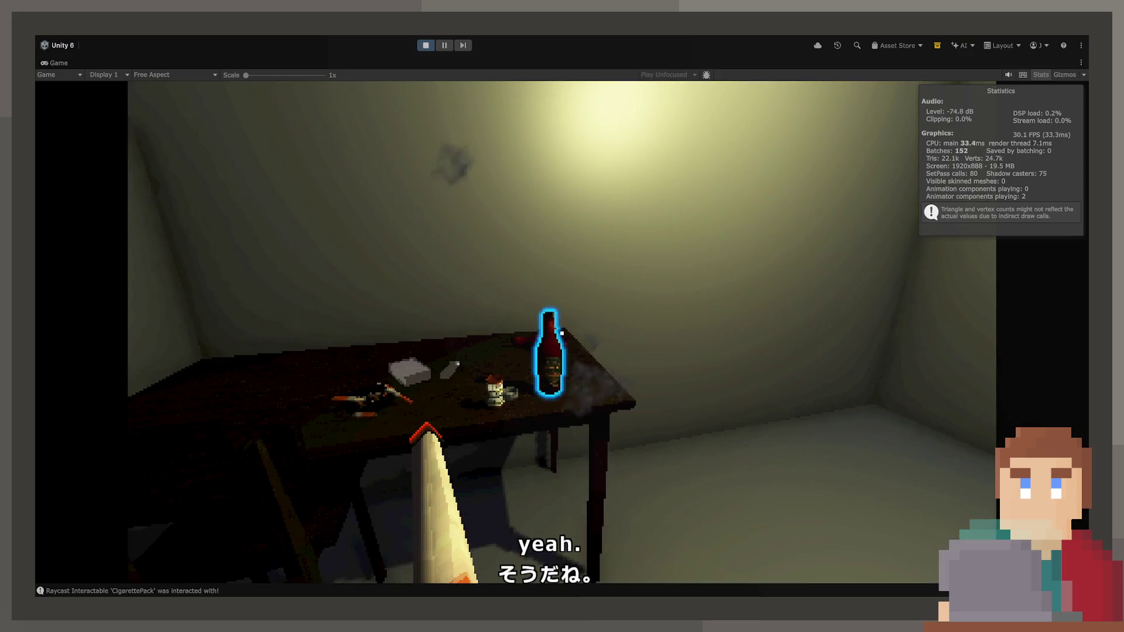
key(w)
Return the cigarette pack to the table, then pick up and replace the medicine bottle.
click(562, 333)
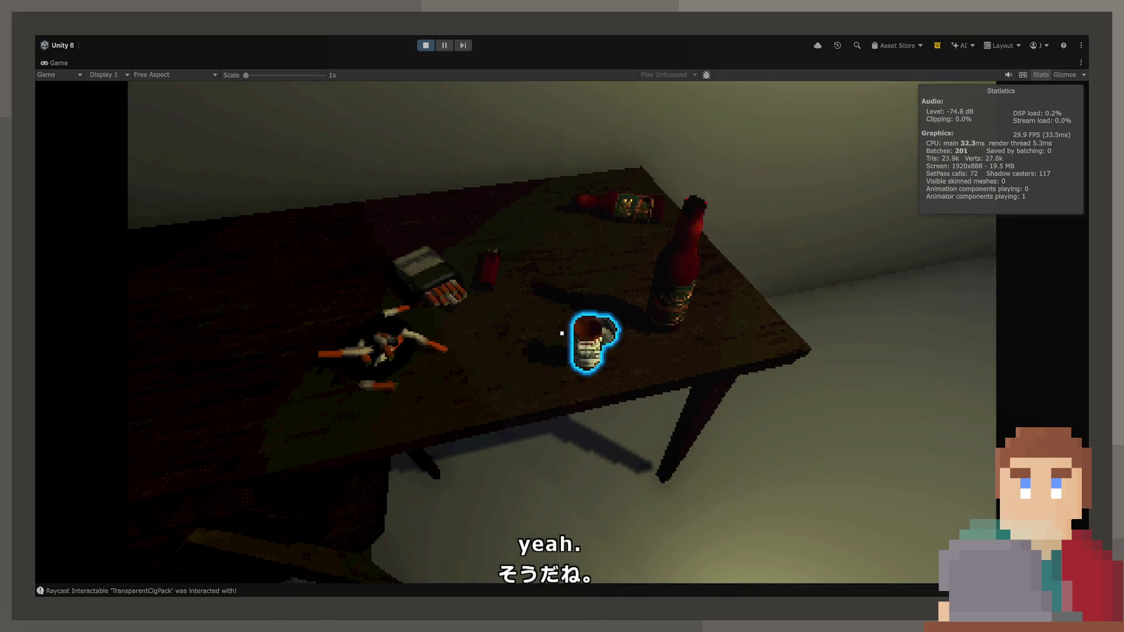
click(562, 333)
click(563, 333)
mouse_move(562, 333)
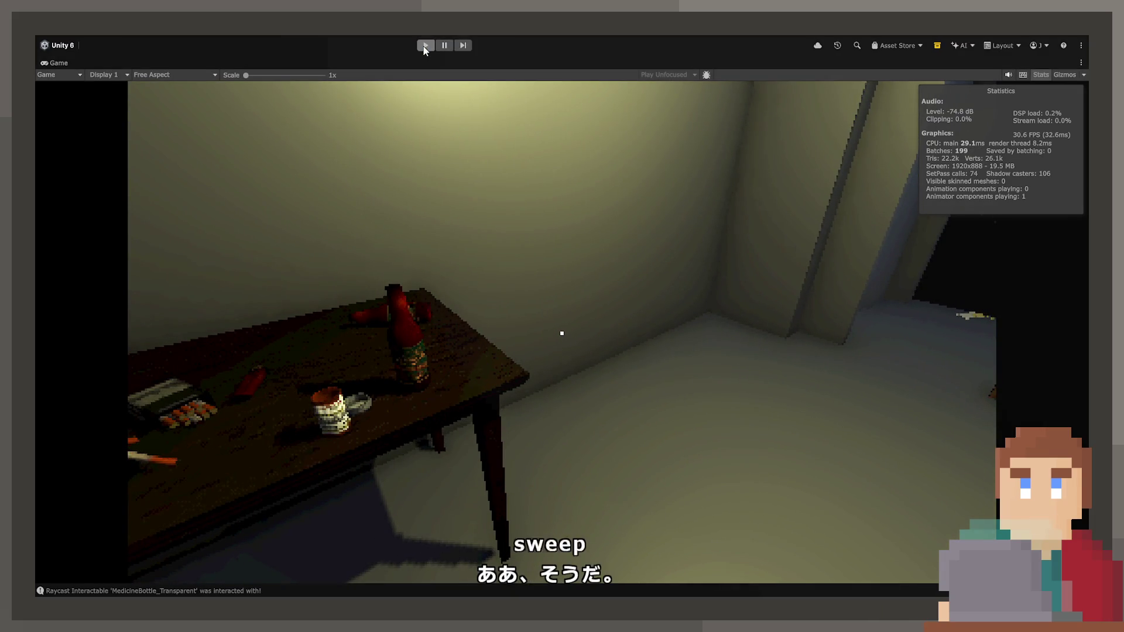
Stop Play mode so the Scene view shows the apartment table with the red bottle and ashtray.
click(426, 46)
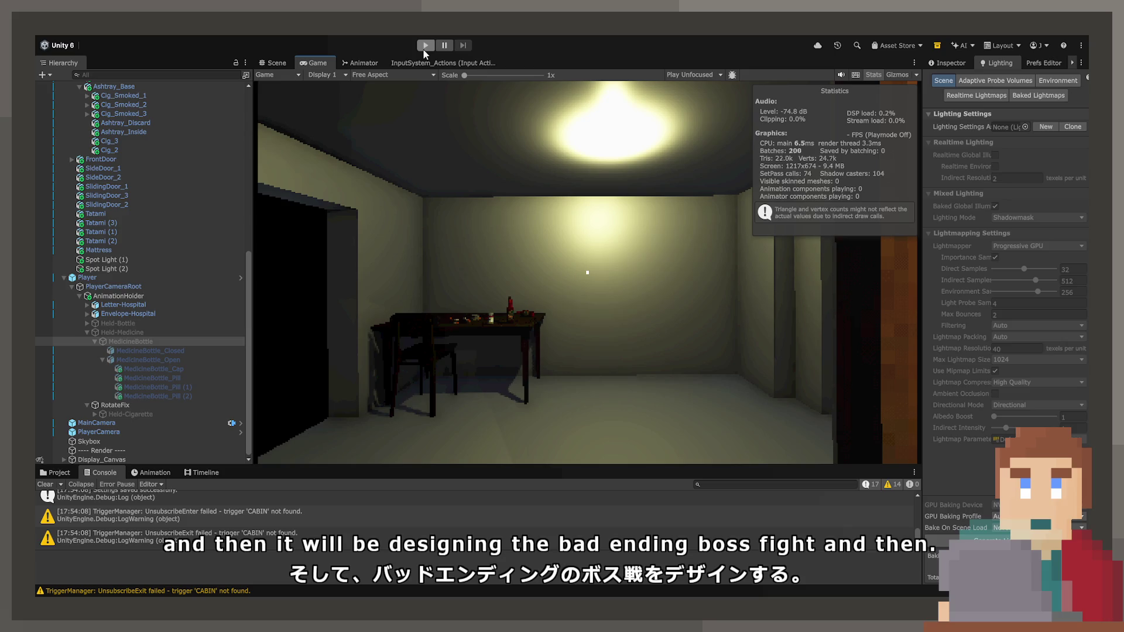
click(426, 47)
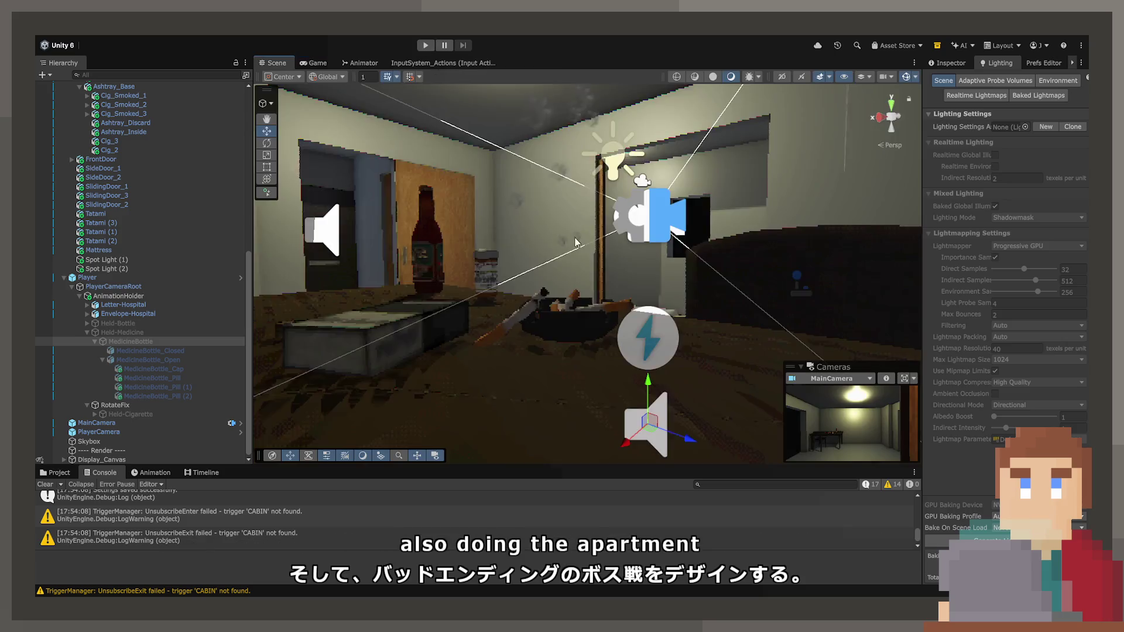
Fly the Scene camera toward the table and the open wooden door beside the tatami area.
mouse_move(544, 262)
mouse_down()
mouse_move(442, 314)
mouse_move(615, 314)
mouse_move(527, 169)
mouse_move(581, 295)
mouse_up()
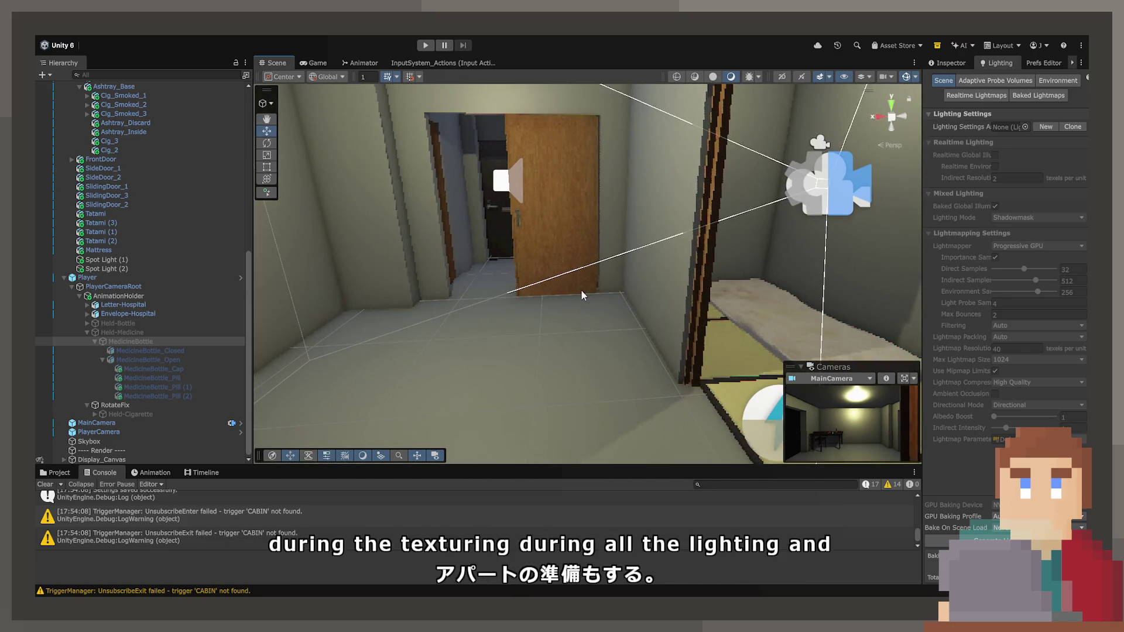